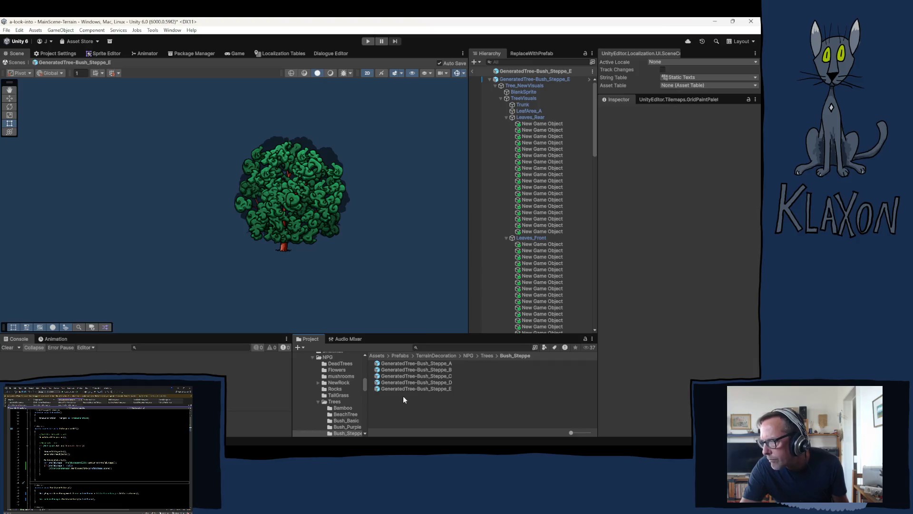
# Open the Bush_Steppe_A prefab, then the Bush_Steppe_E prefab, for editing
pyautogui.click(416, 363)
pyautogui.doubleClick(416, 364)
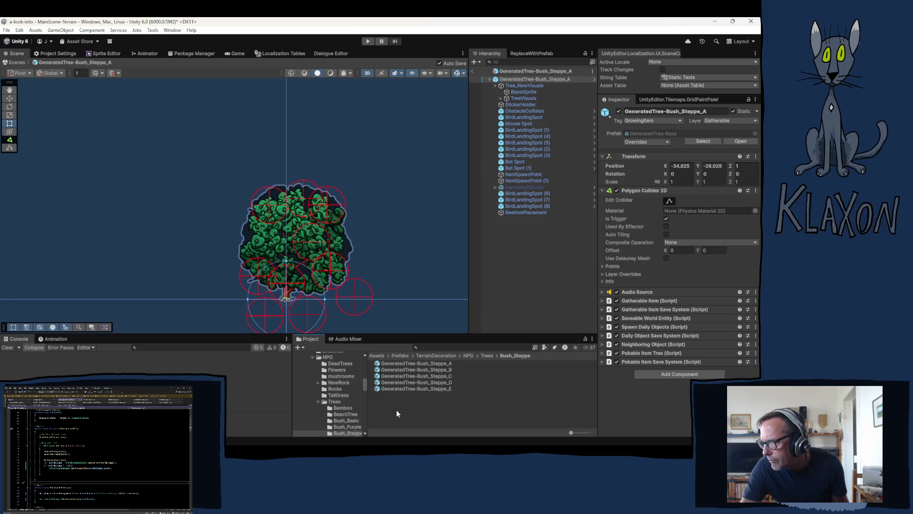
pyautogui.click(398, 414)
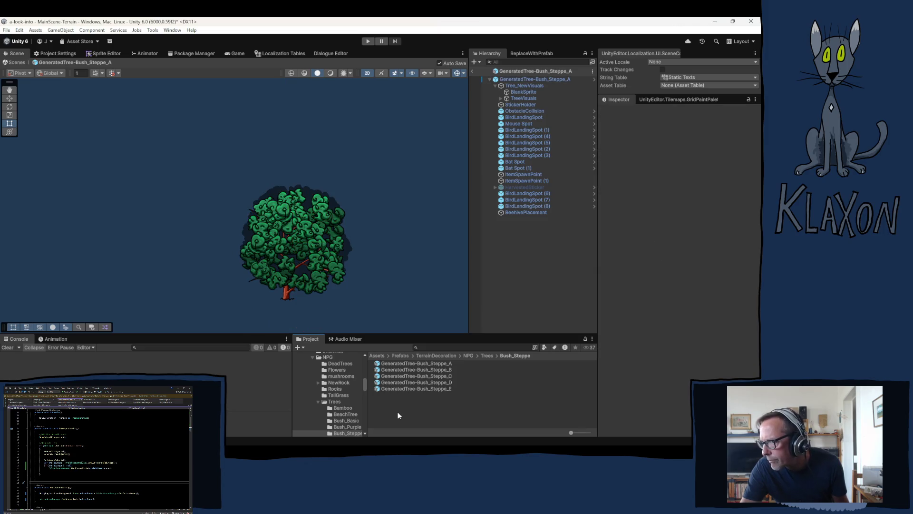
pyautogui.click(412, 387)
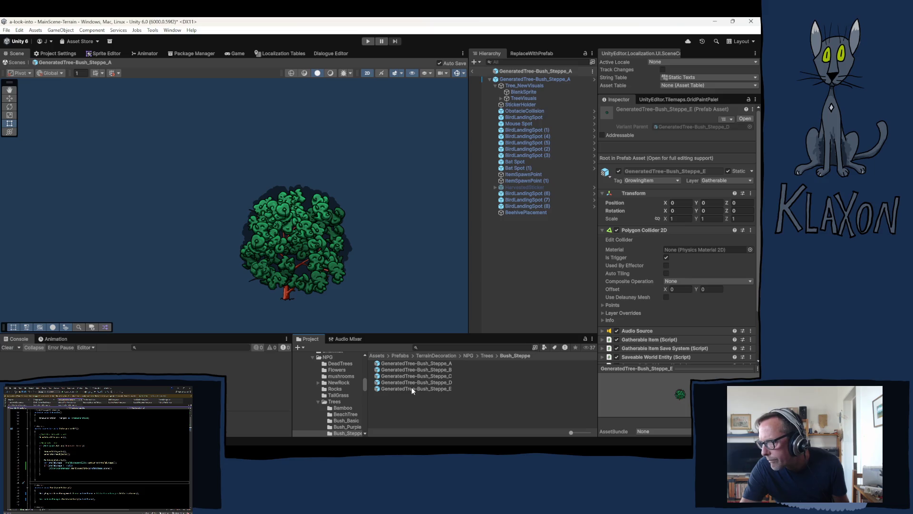
pyautogui.doubleClick(411, 388)
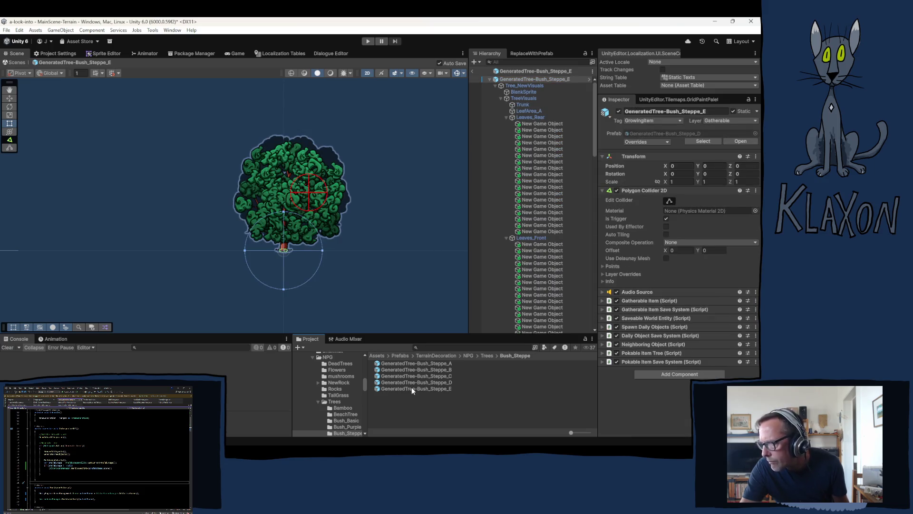
# Create a Prefab Variant of Bush_Steppe_E and rename it GeneratedTree-Bush_Steppe_F
pyautogui.rightClick(412, 388)
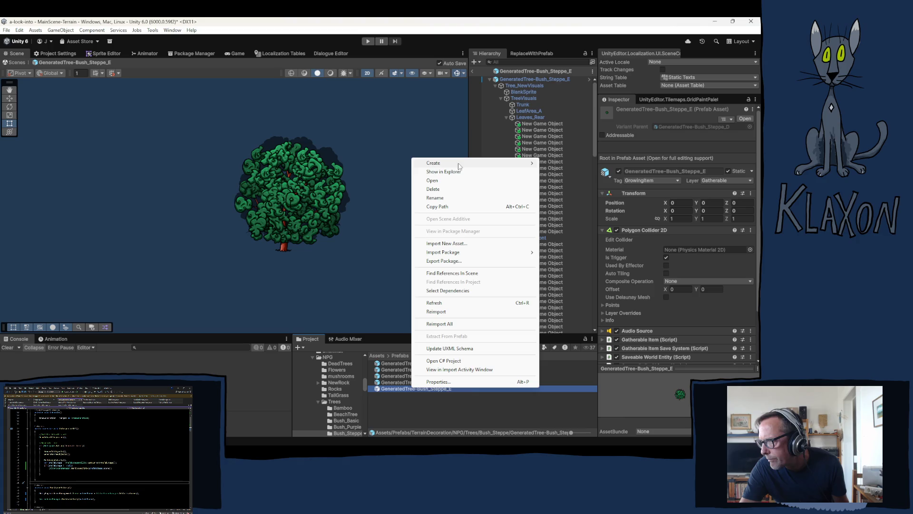
pyautogui.moveTo(459, 166)
pyautogui.click(580, 189)
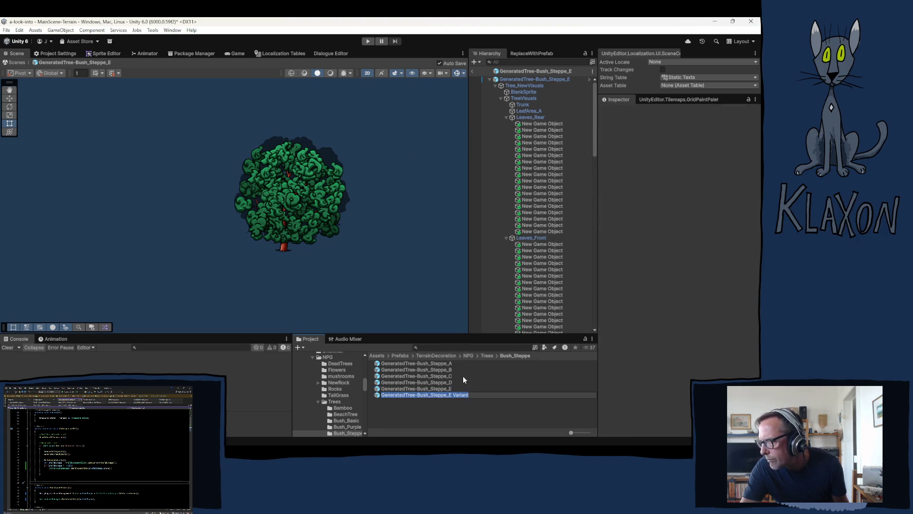
pyautogui.moveTo(449, 394); pyautogui.dragTo(470, 395)
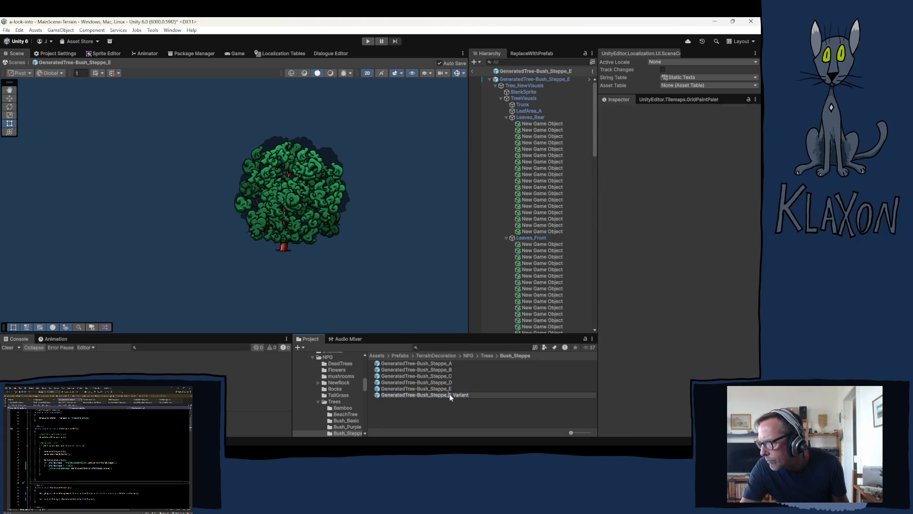
pyautogui.write('F')
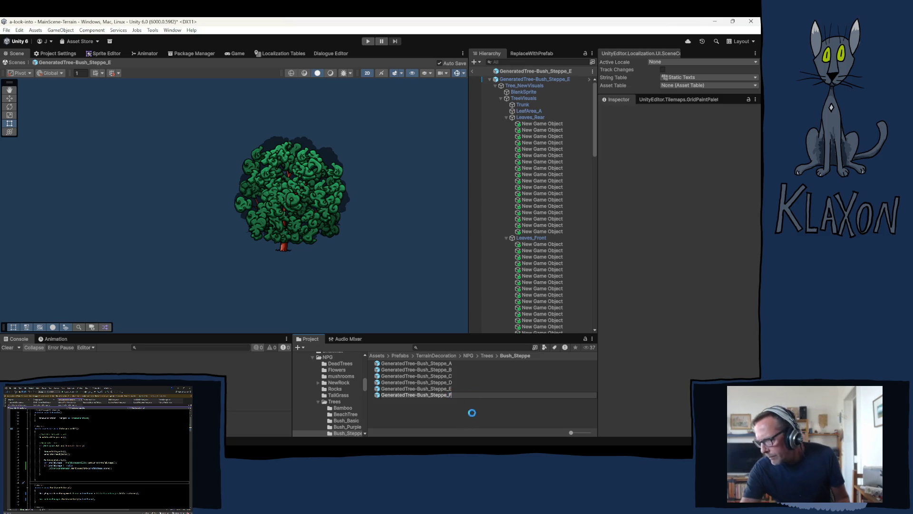
pyautogui.press('Return')
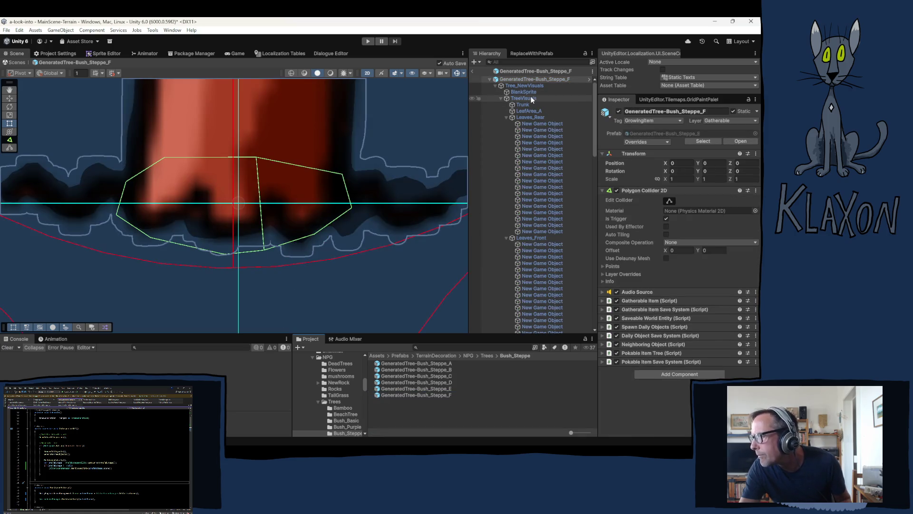
# Regenerate the F prefab's TreeVisuals tree, giving a new layout of 40 leaf objects
pyautogui.click(530, 98)
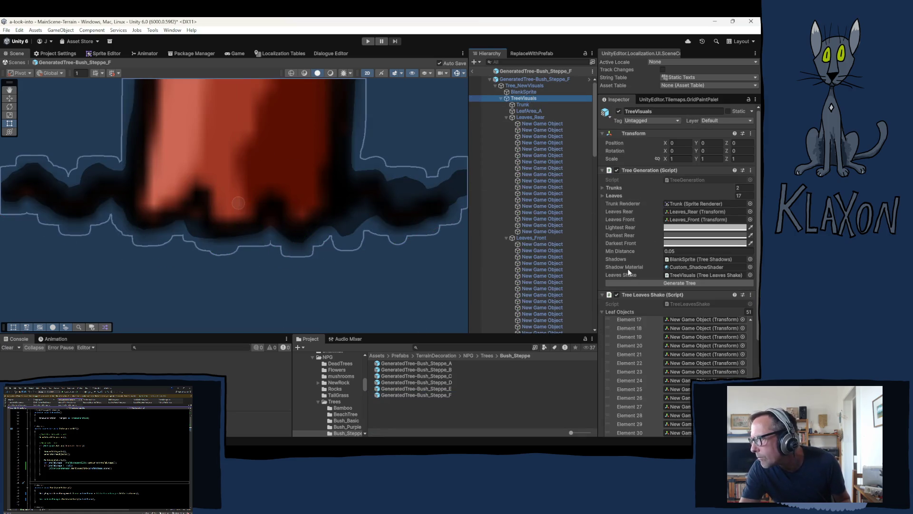
pyautogui.click(655, 282)
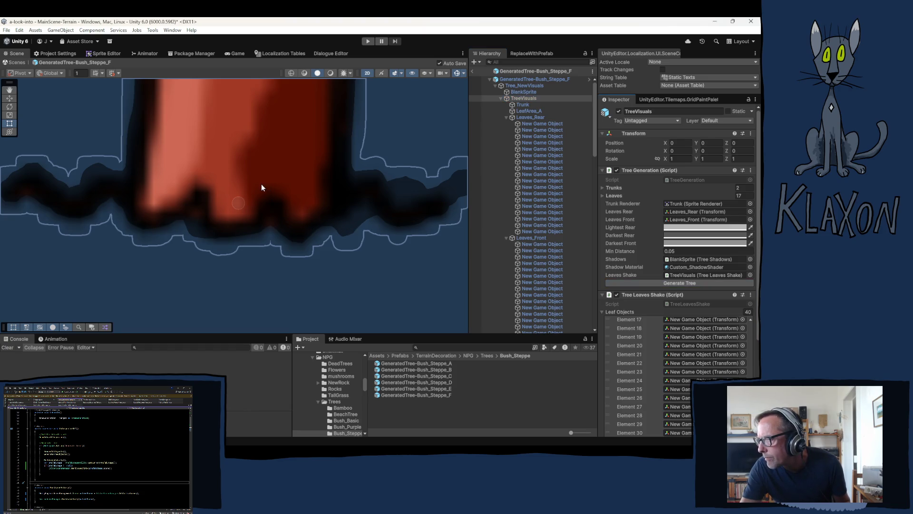
pyautogui.scroll(-10, 258, 187)
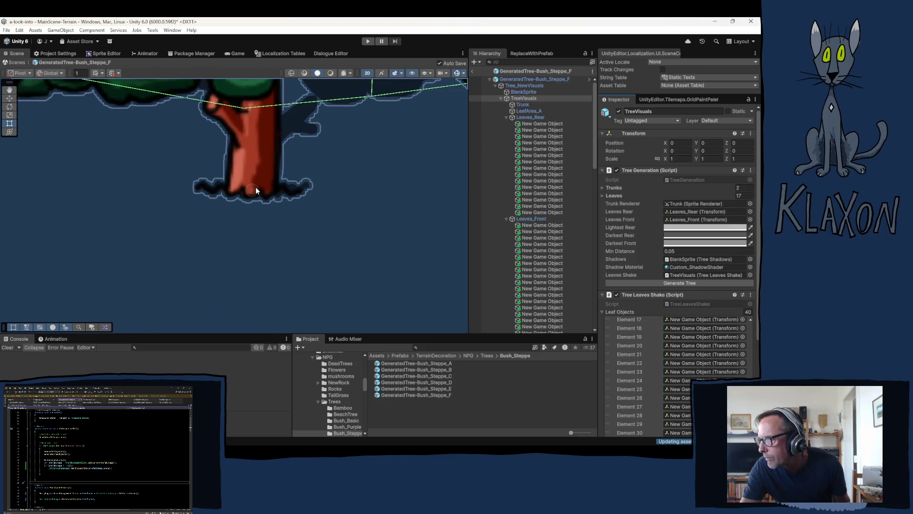
pyautogui.scroll(-10, 277, 209)
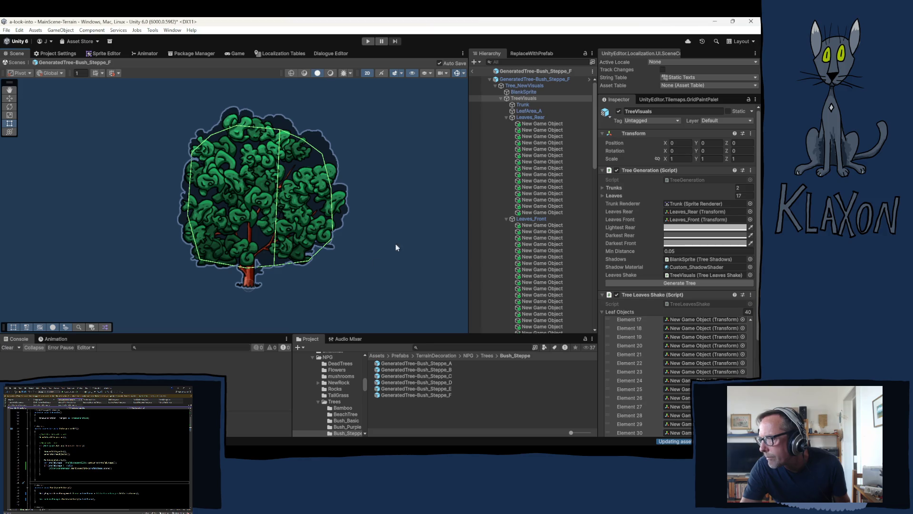
# Make a Prefab Variant of Bush_Steppe_F, replacing its 'F Variant' name ending with G
pyautogui.click(403, 395)
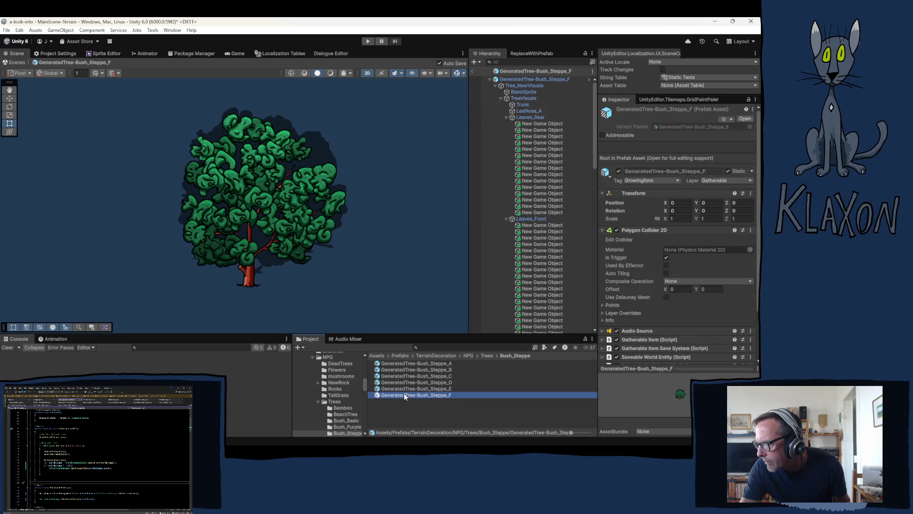
pyautogui.rightClick(404, 394)
pyautogui.moveTo(440, 170)
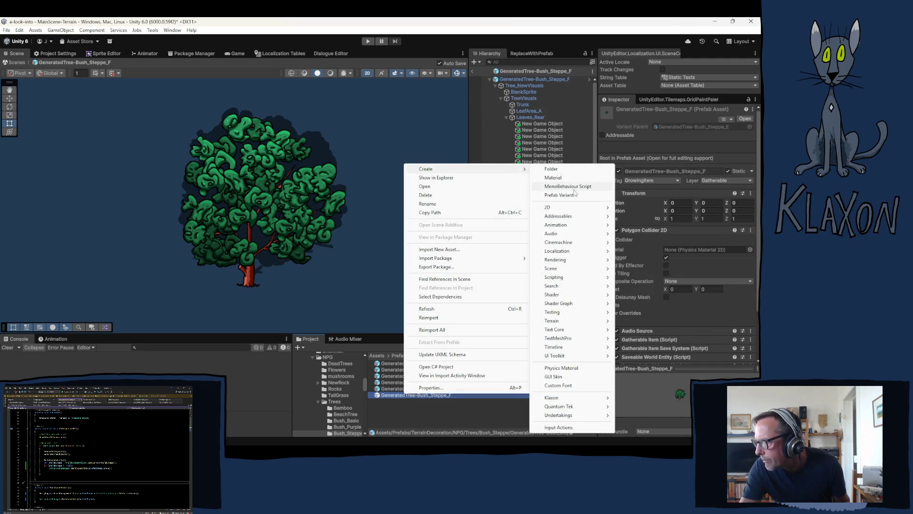
pyautogui.click(560, 196)
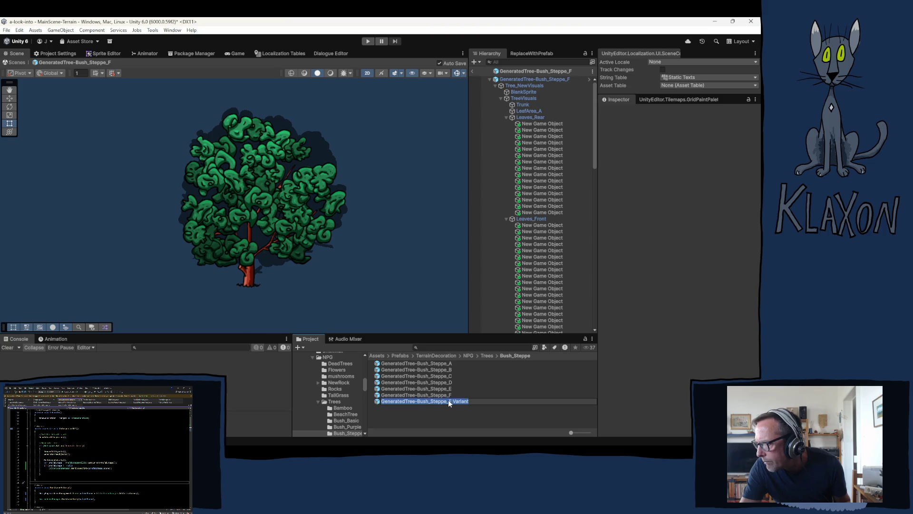
pyautogui.moveTo(449, 401); pyautogui.dragTo(462, 401)
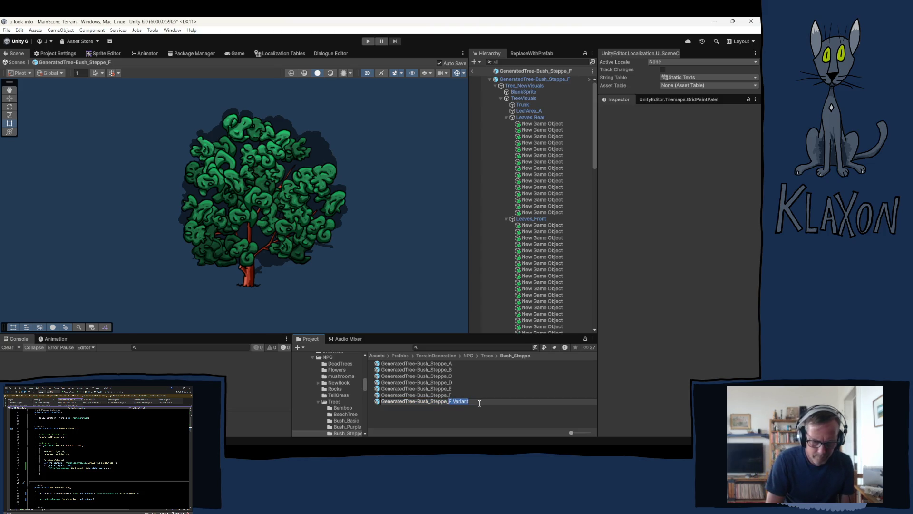
pyautogui.write('G')
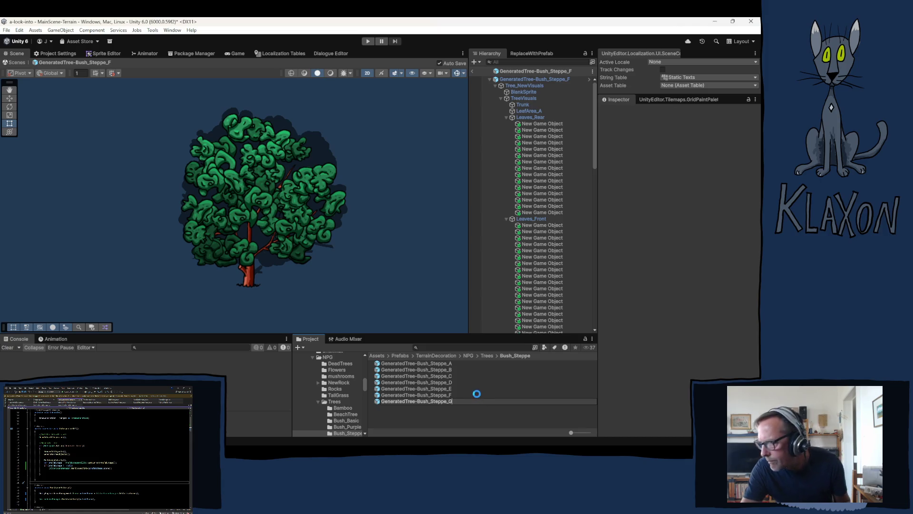
pyautogui.press('Return')
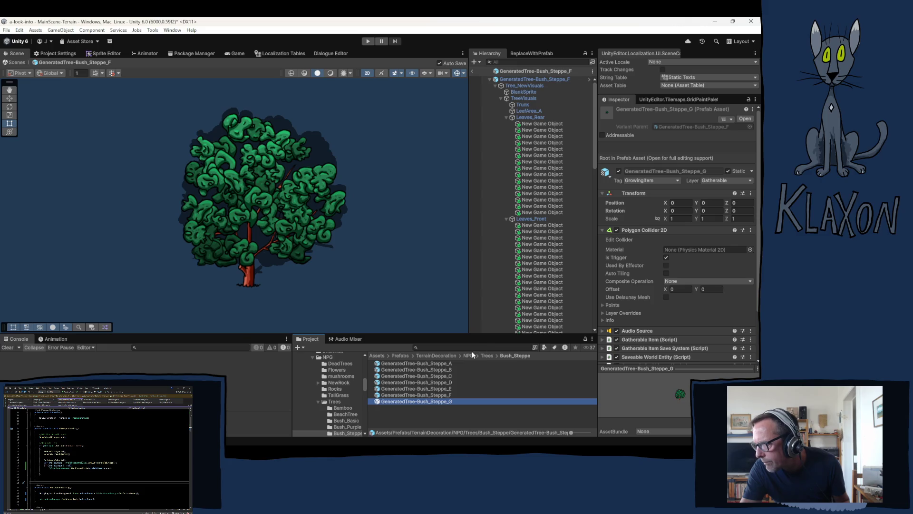
# Open Bush_Steppe_G and regenerate its TreeVisuals three times to 43 leaf objects, then reselect the asset
pyautogui.doubleClick(416, 401)
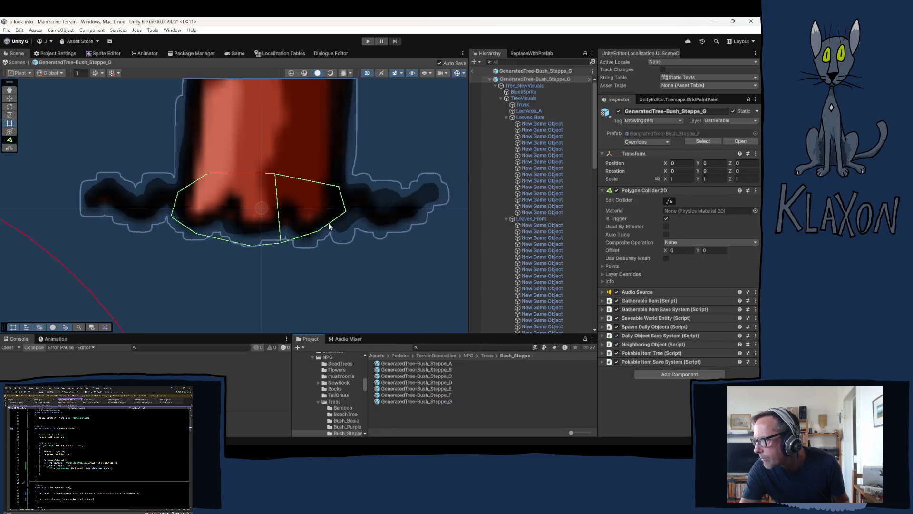
pyautogui.scroll(-10, 330, 226)
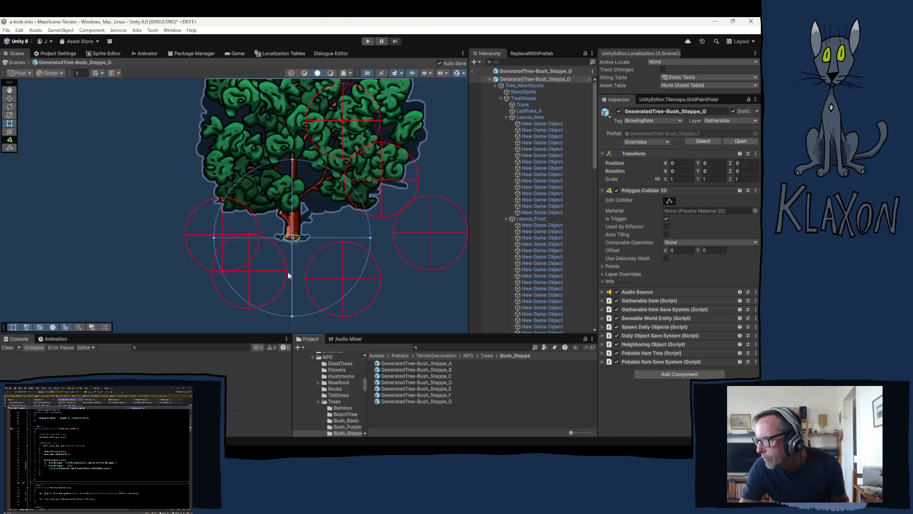
pyautogui.scroll(-2, 288, 274)
pyautogui.click(531, 98)
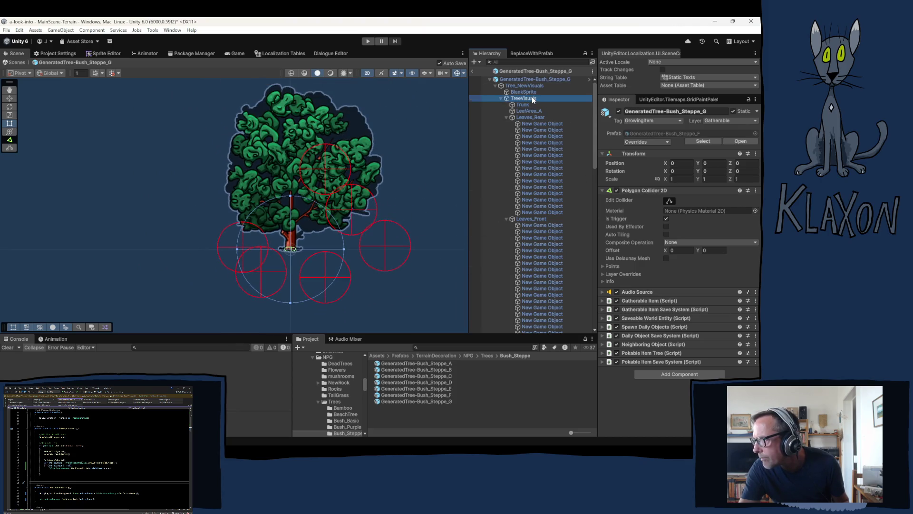
pyautogui.click(665, 283)
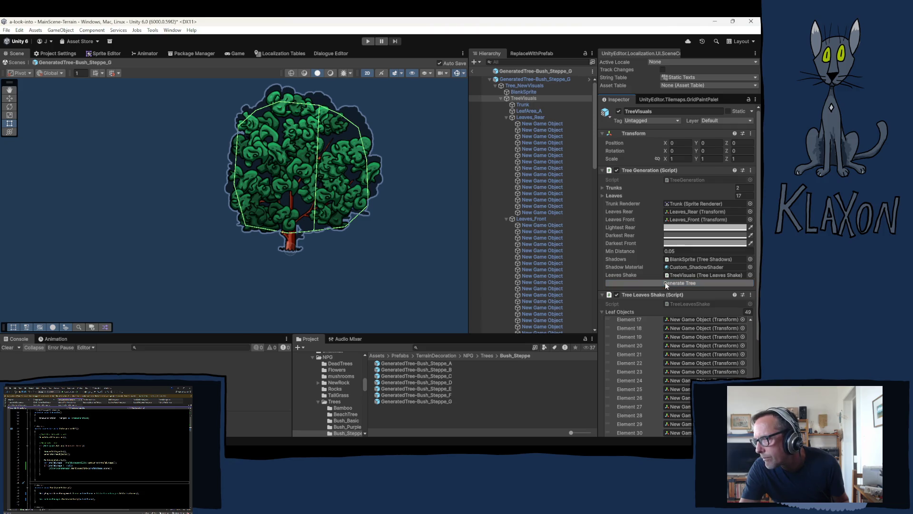
pyautogui.click(665, 282)
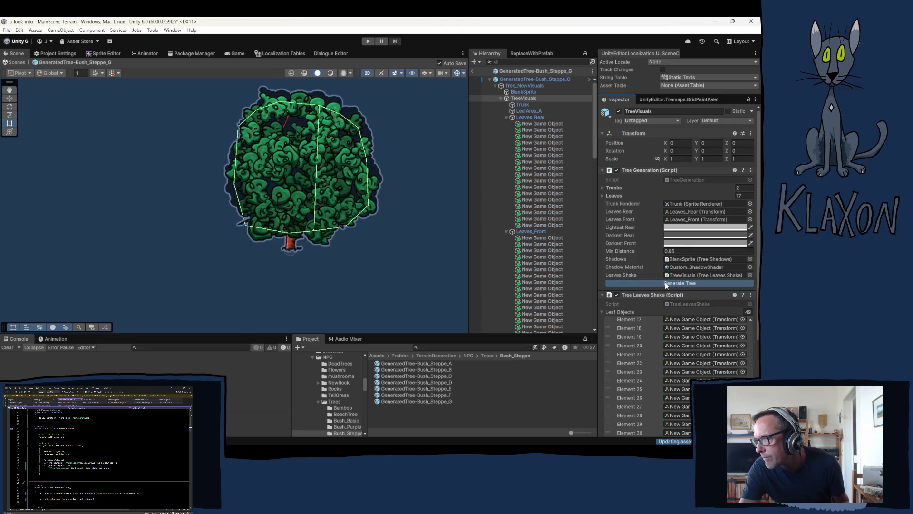
pyautogui.click(665, 283)
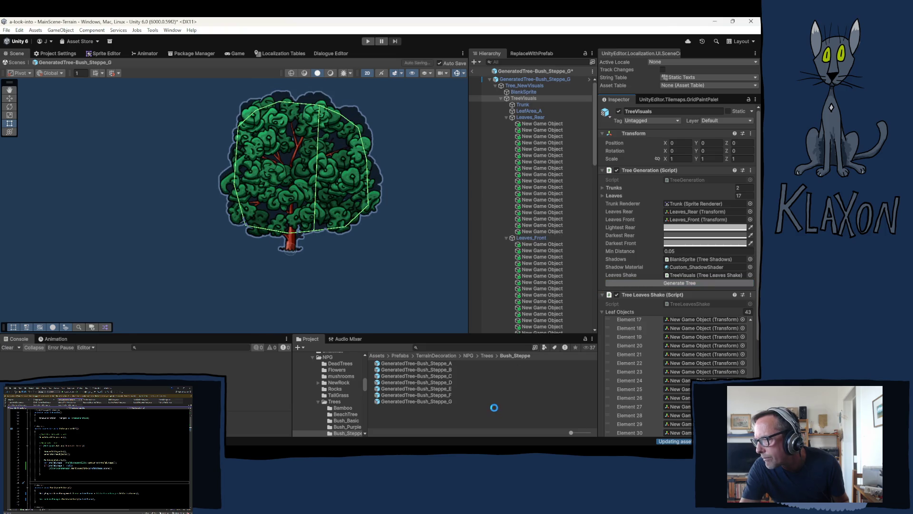
pyautogui.click(395, 400)
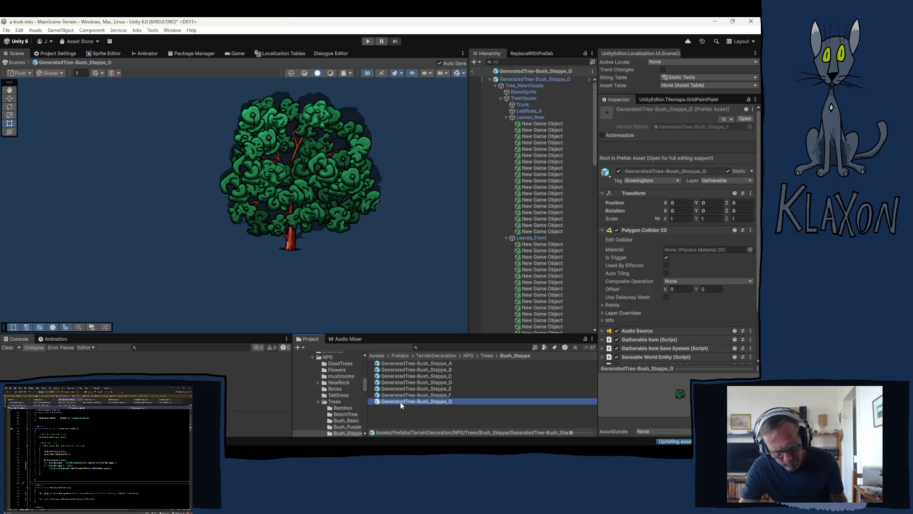
# Make a Prefab Variant of Bush_Steppe_G, replacing 'G Variant' with H in its name
pyautogui.rightClick(400, 401)
pyautogui.moveTo(436, 180)
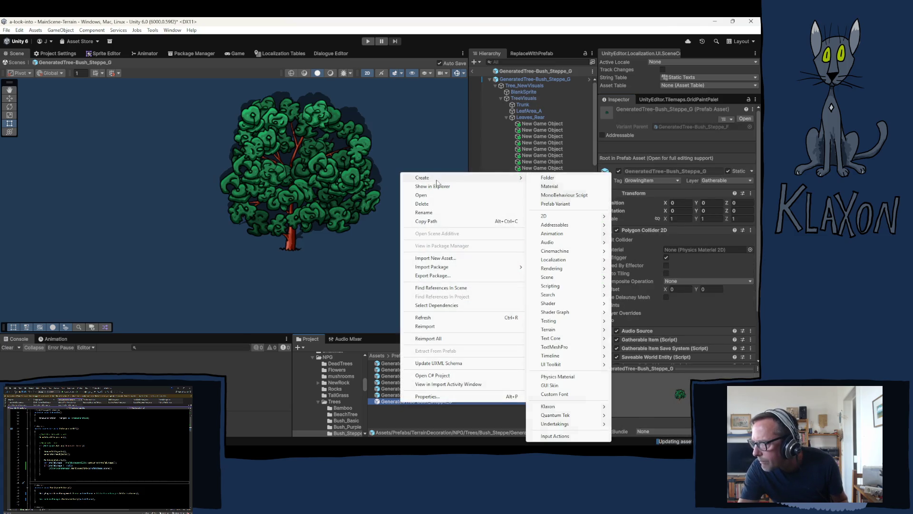
pyautogui.click(555, 204)
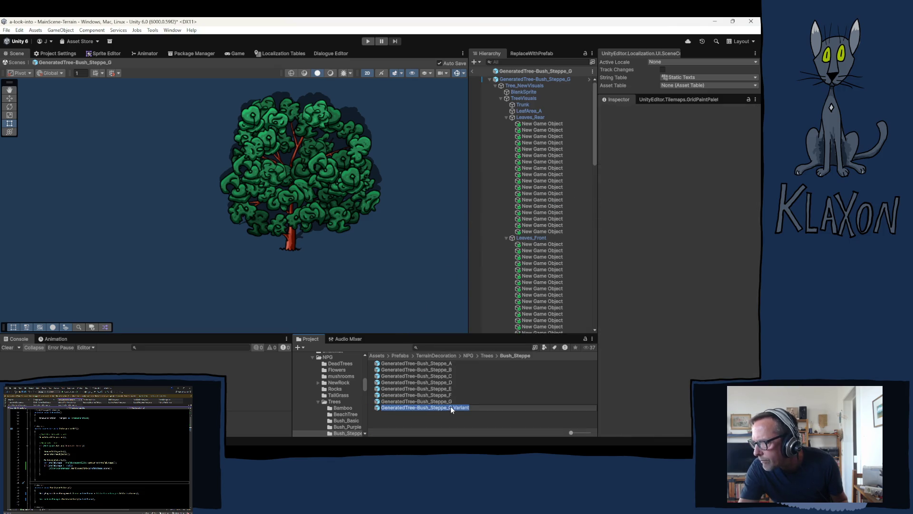
pyautogui.moveTo(450, 406); pyautogui.dragTo(477, 405)
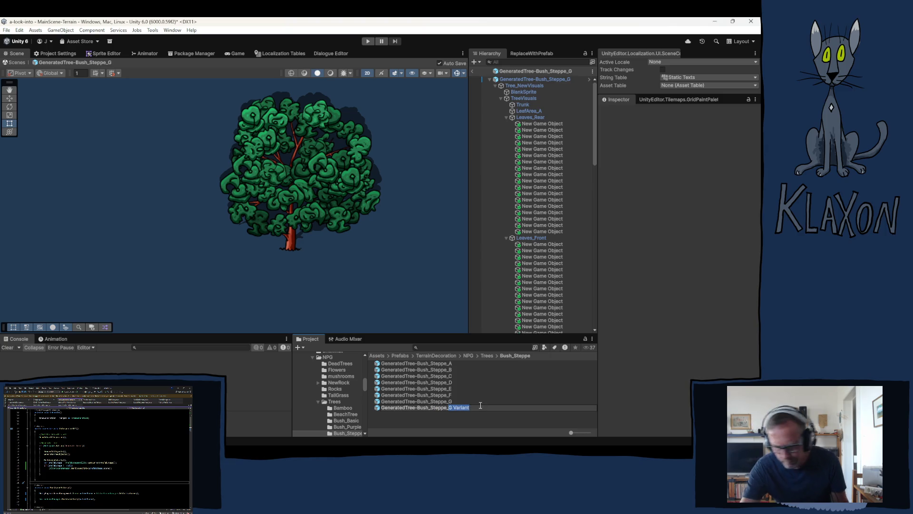
pyautogui.write('H')
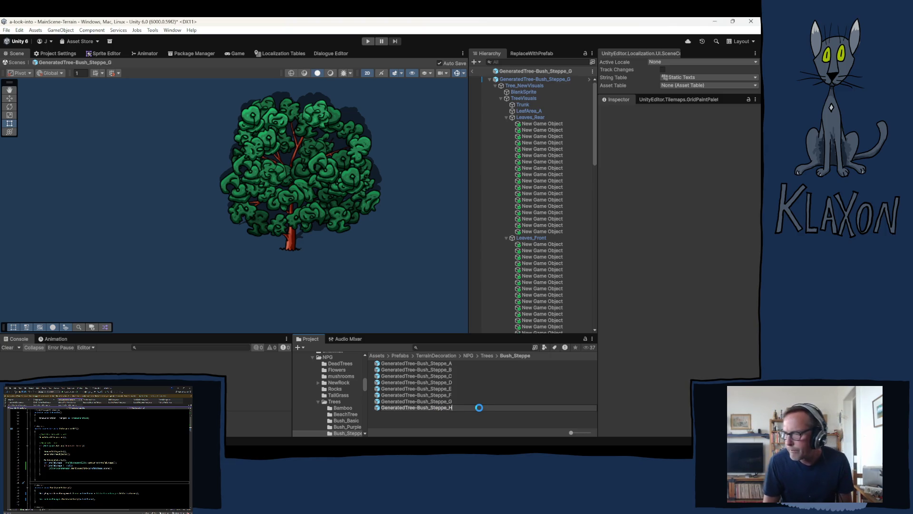
pyautogui.press('Return')
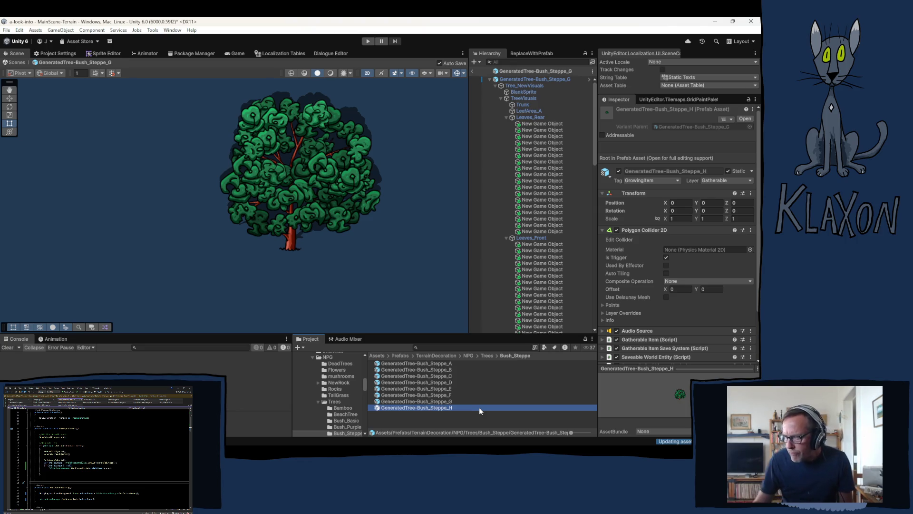
# Open Bush_Steppe_H and regenerate its TreeVisuals four times, ending with 45 leaf objects
pyautogui.doubleClick(426, 406)
pyautogui.scroll(-3, 269, 250)
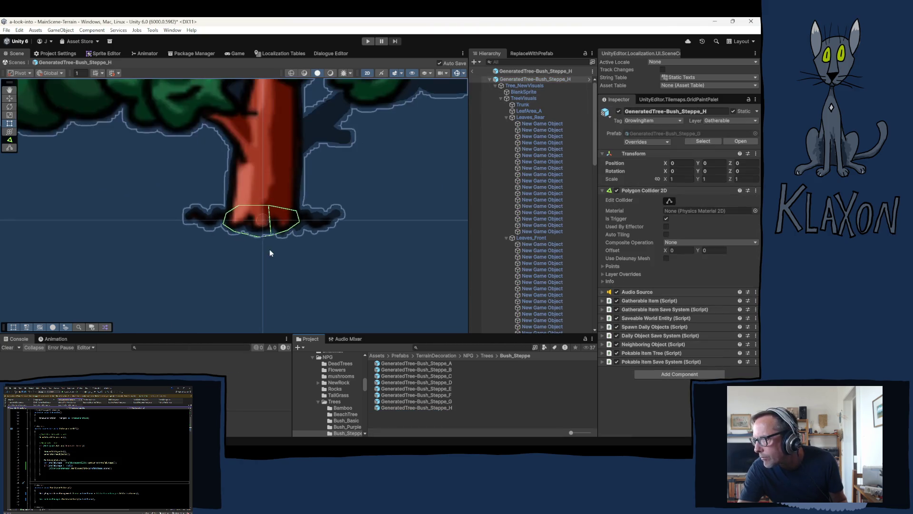
pyautogui.scroll(-10, 272, 257)
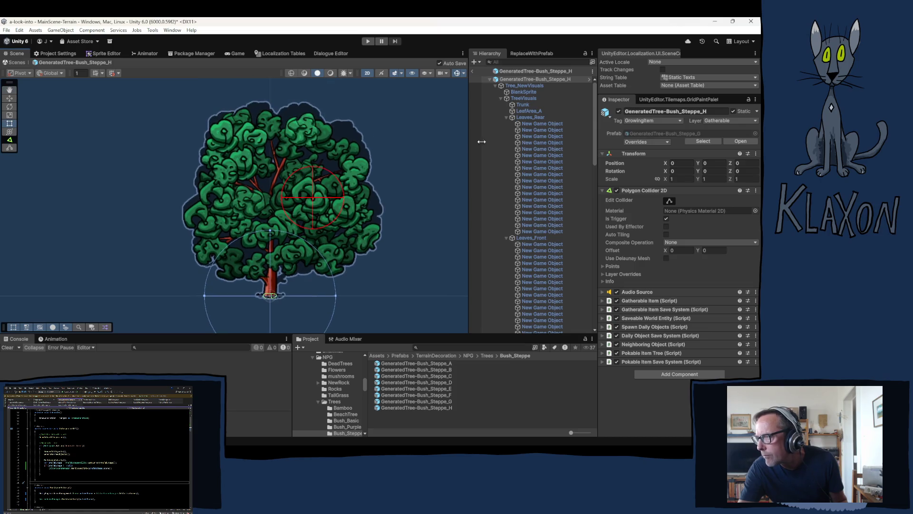
pyautogui.click(532, 99)
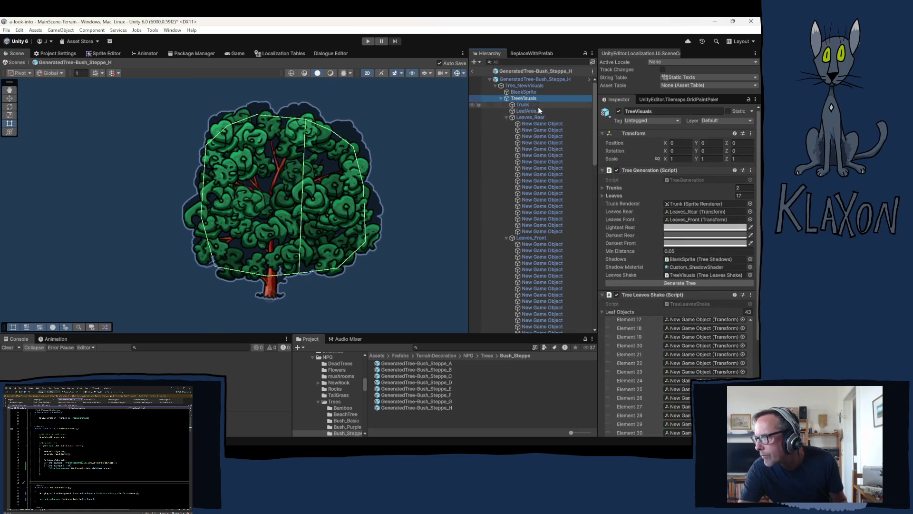
pyautogui.click(668, 283)
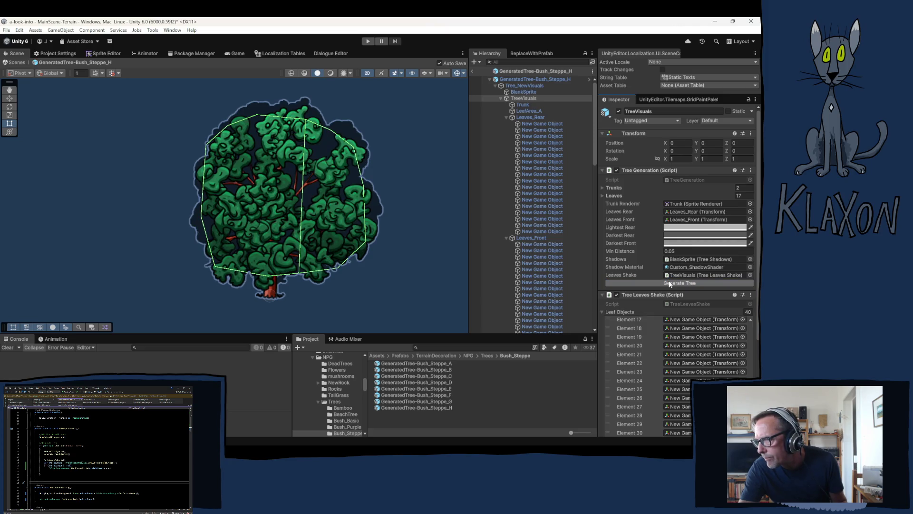
pyautogui.click(669, 282)
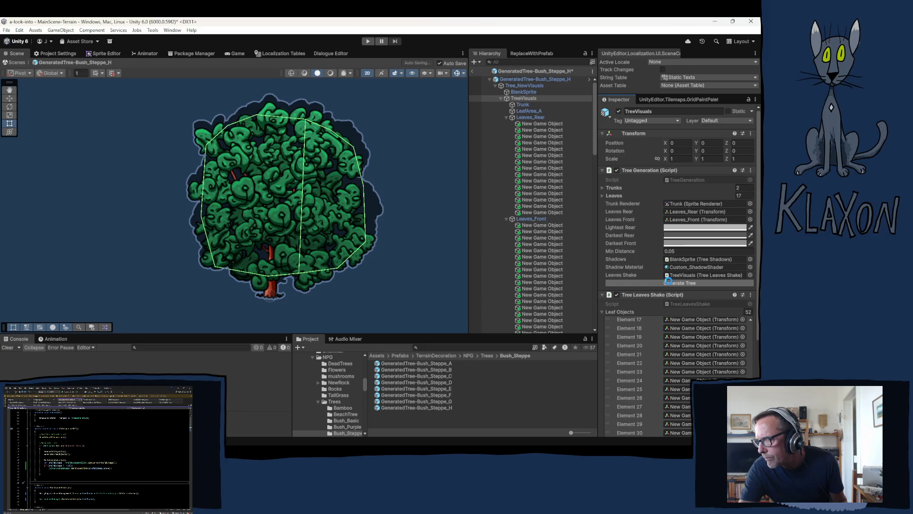
pyautogui.click(669, 283)
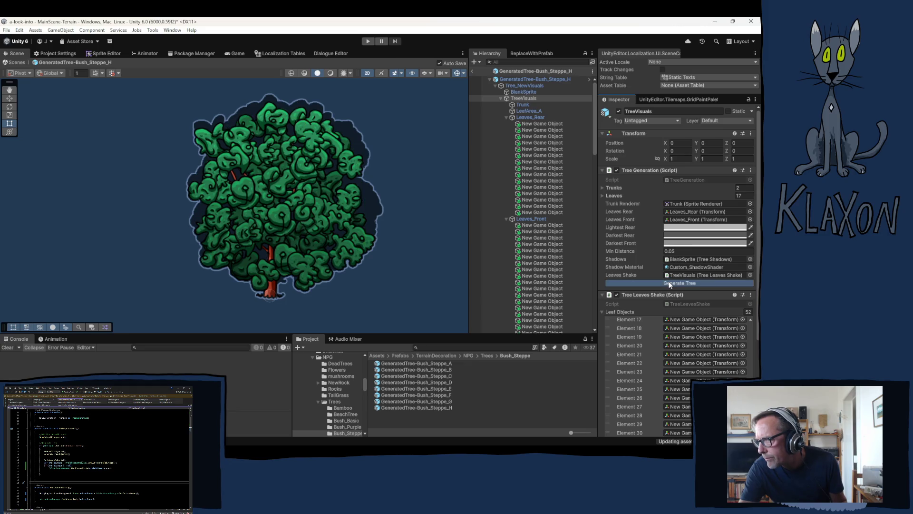
pyautogui.click(669, 284)
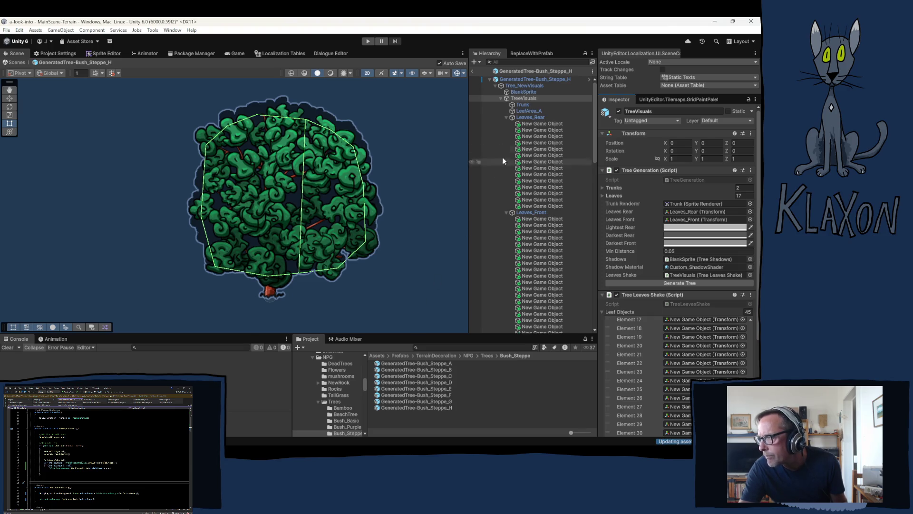
# Make a Prefab Variant of Bush_Steppe_H, replacing 'H Variant' with I in its name
pyautogui.click(415, 408)
pyautogui.rightClick(415, 408)
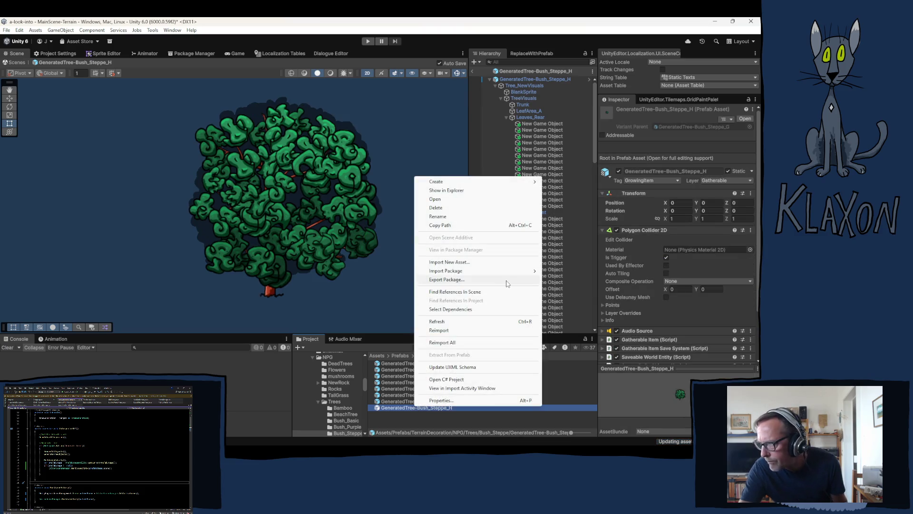
pyautogui.moveTo(441, 184)
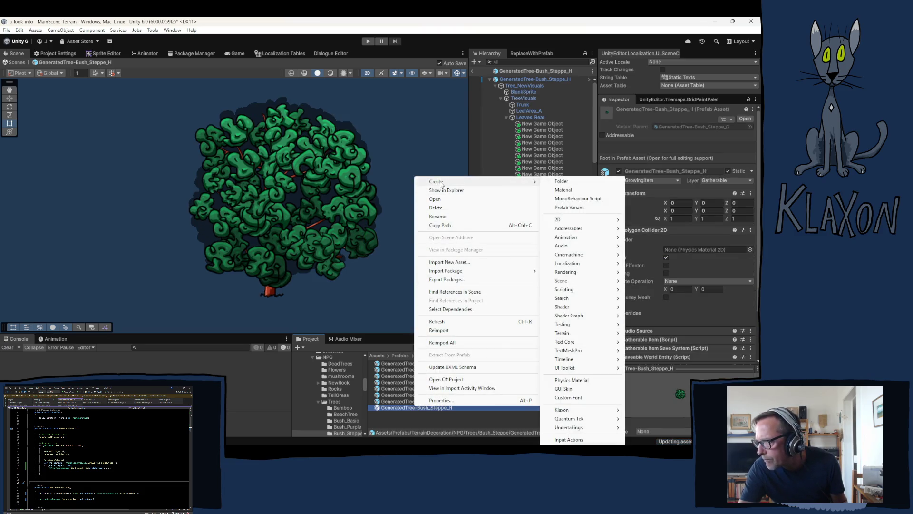
pyautogui.click(573, 207)
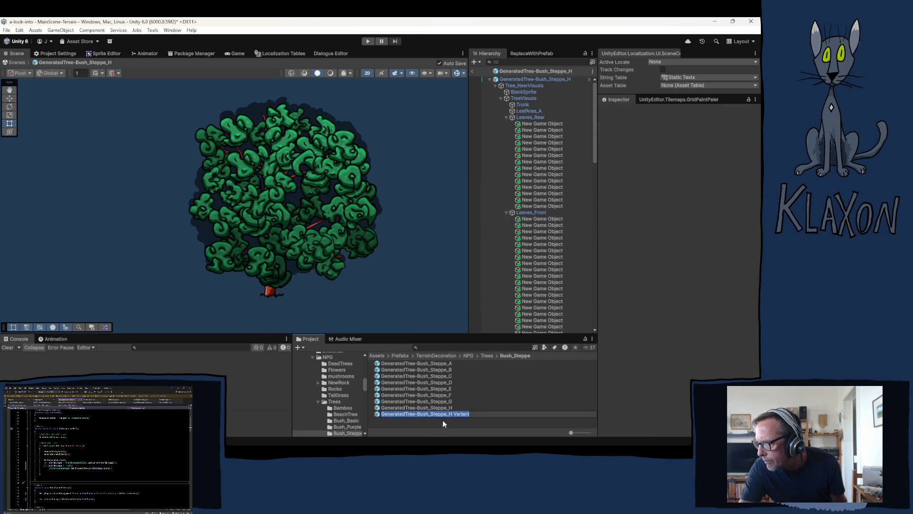
pyautogui.moveTo(449, 413); pyautogui.dragTo(487, 412)
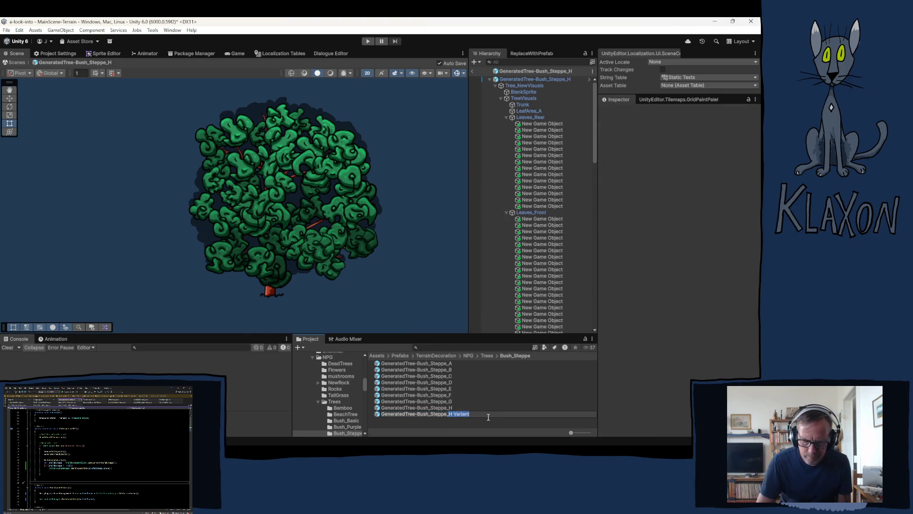
pyautogui.write('I')
pyautogui.press('BackSpace')
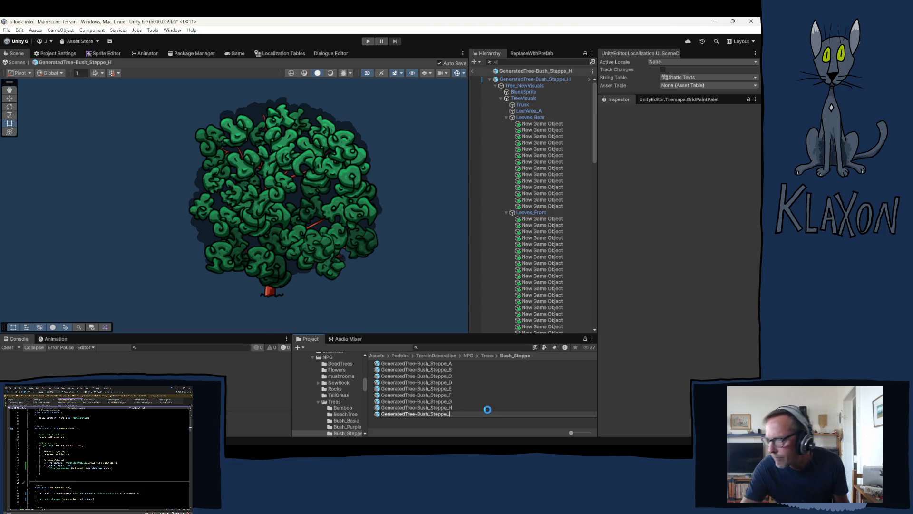
pyautogui.write('I')
pyautogui.press('Return')
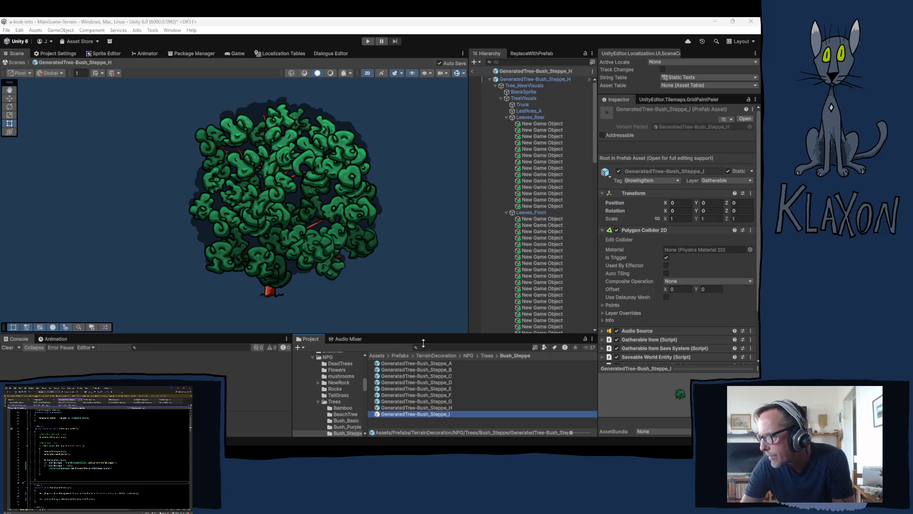
# Open Bush_Steppe_H briefly, then open the Bush_Steppe_I prefab for editing
pyautogui.click(430, 407)
pyautogui.doubleClick(430, 407)
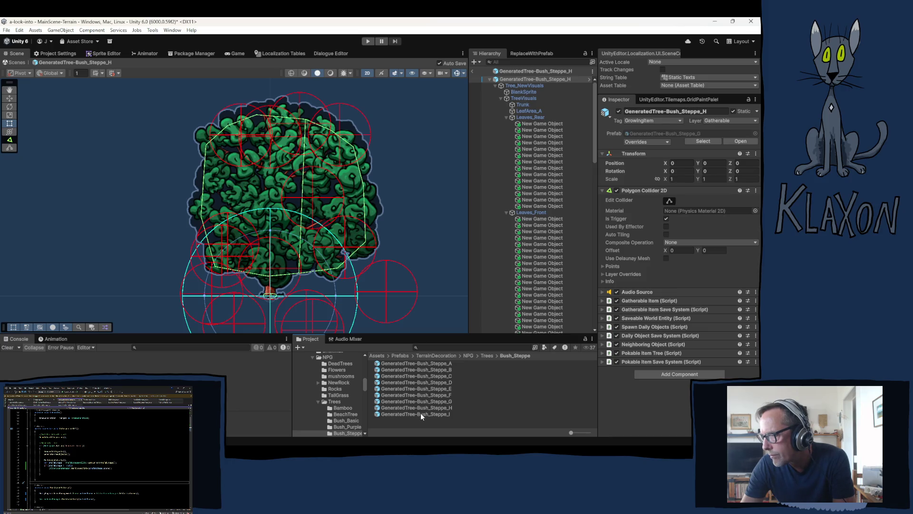
pyautogui.click(421, 413)
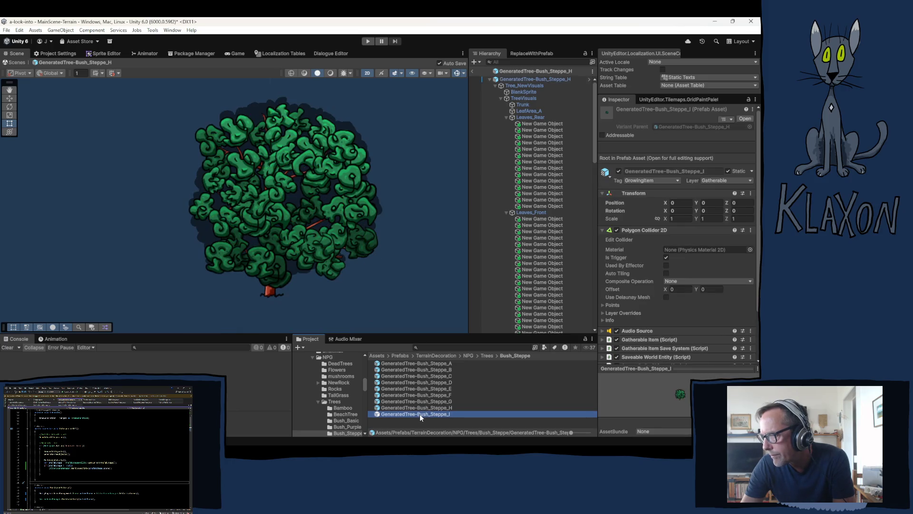
pyautogui.doubleClick(419, 414)
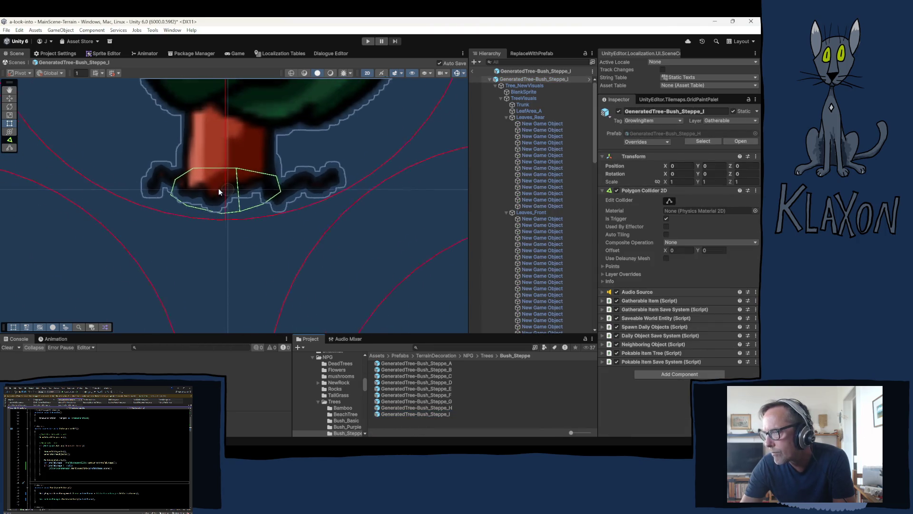
# Centre the bush and regenerate its TreeVisuals three times, reaching 45 leaf objects
pyautogui.scroll(-10, 219, 189)
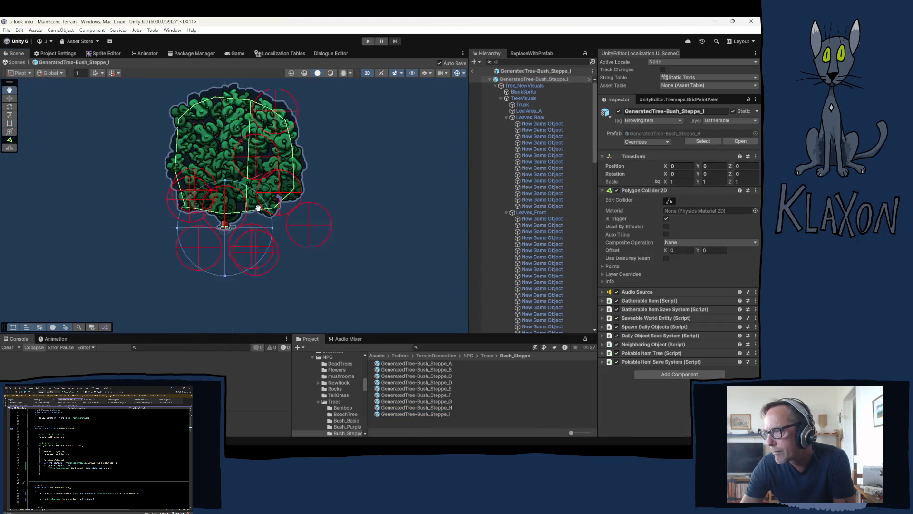
pyautogui.moveTo(258, 208); pyautogui.dragTo(256, 220)
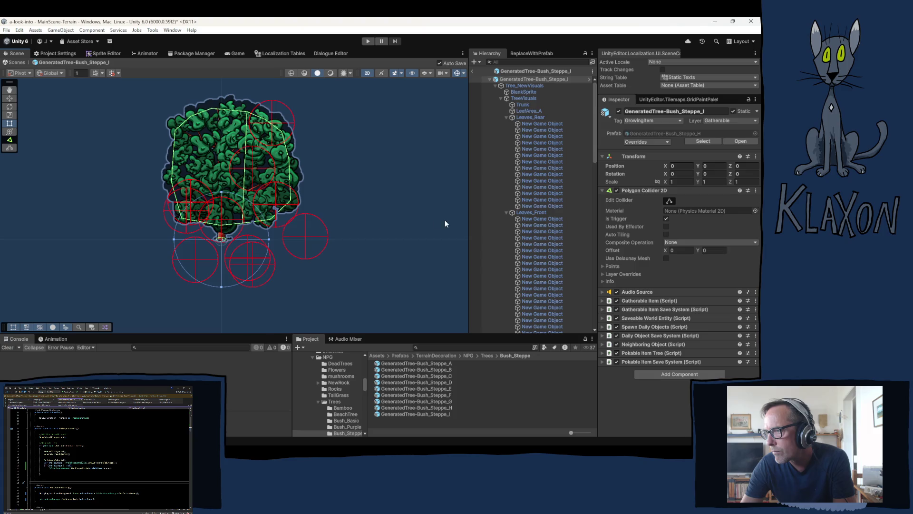
pyautogui.click(526, 98)
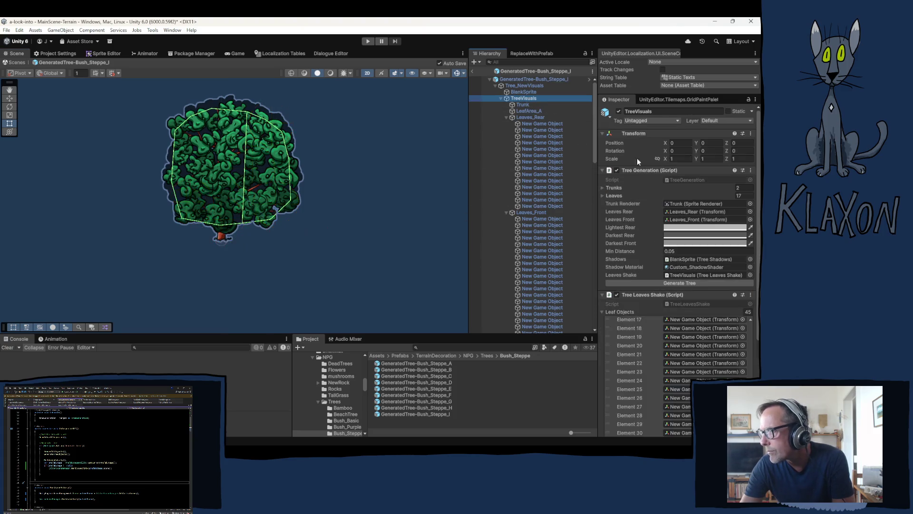
pyautogui.click(683, 282)
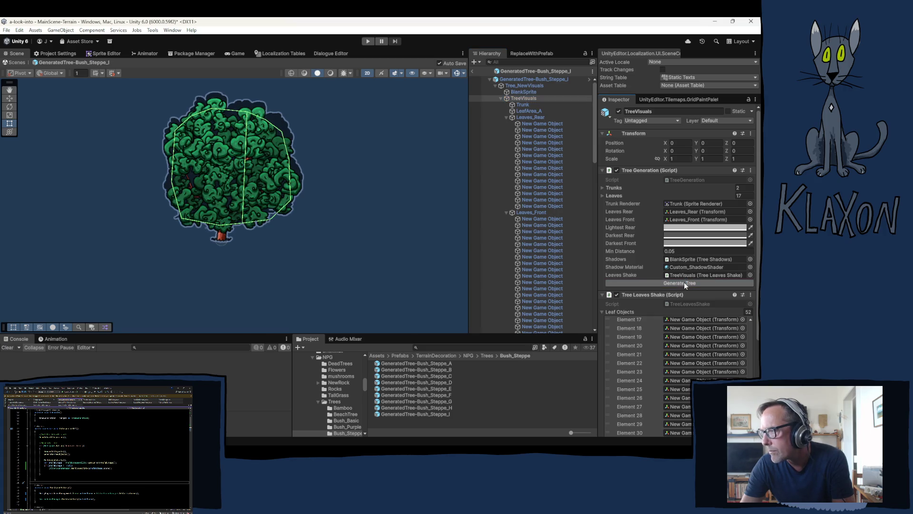
pyautogui.click(683, 282)
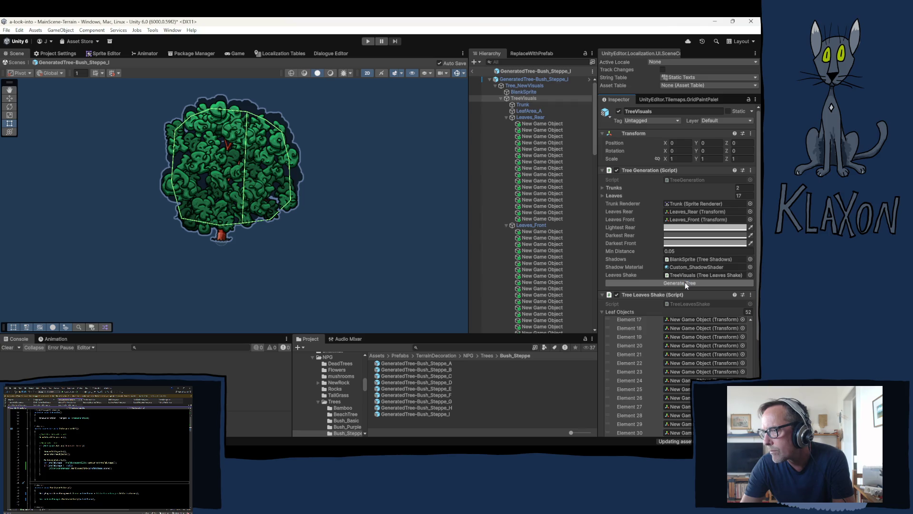
pyautogui.click(685, 283)
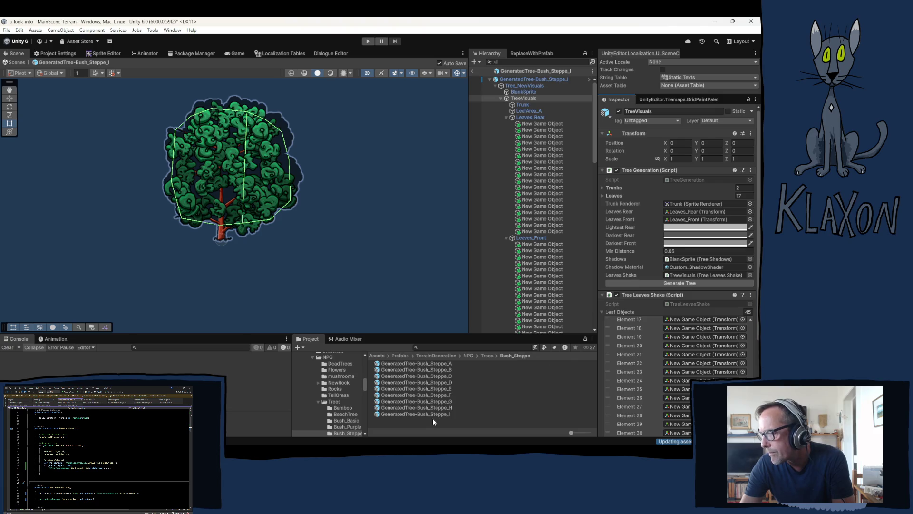
# Make a Prefab Variant of Bush_Steppe_I, changing its name ending to J
pyautogui.click(405, 415)
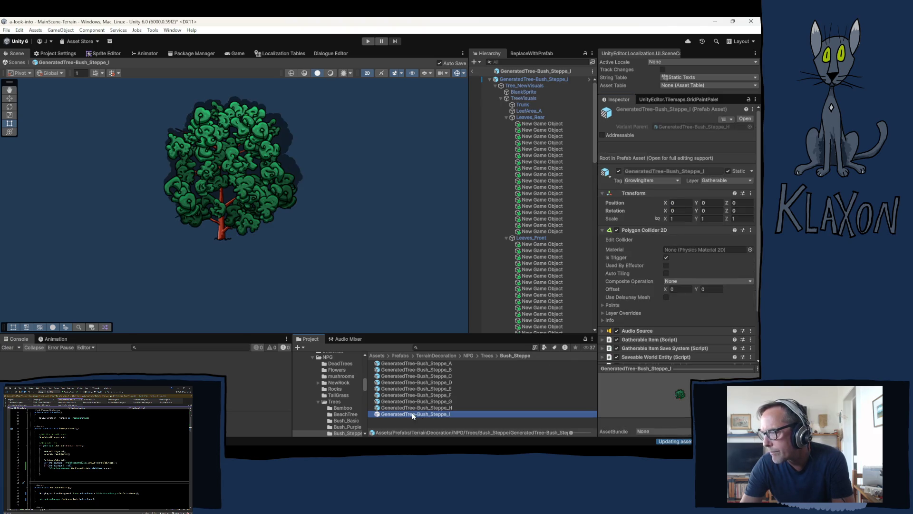
pyautogui.rightClick(411, 415)
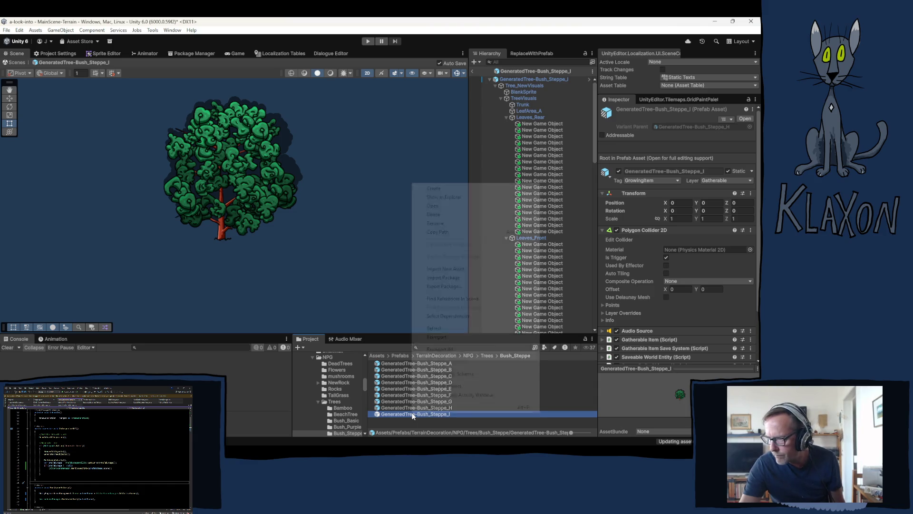
pyautogui.moveTo(459, 190)
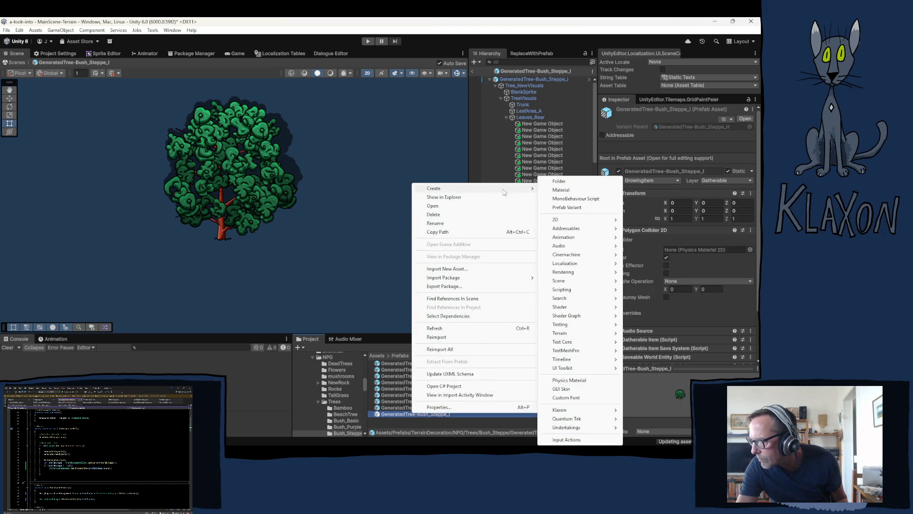
pyautogui.click(571, 209)
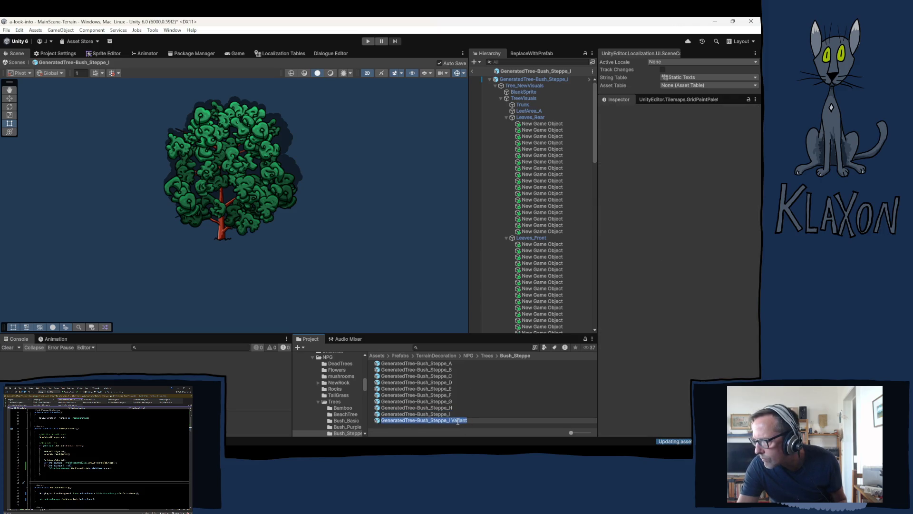
pyautogui.click(448, 421)
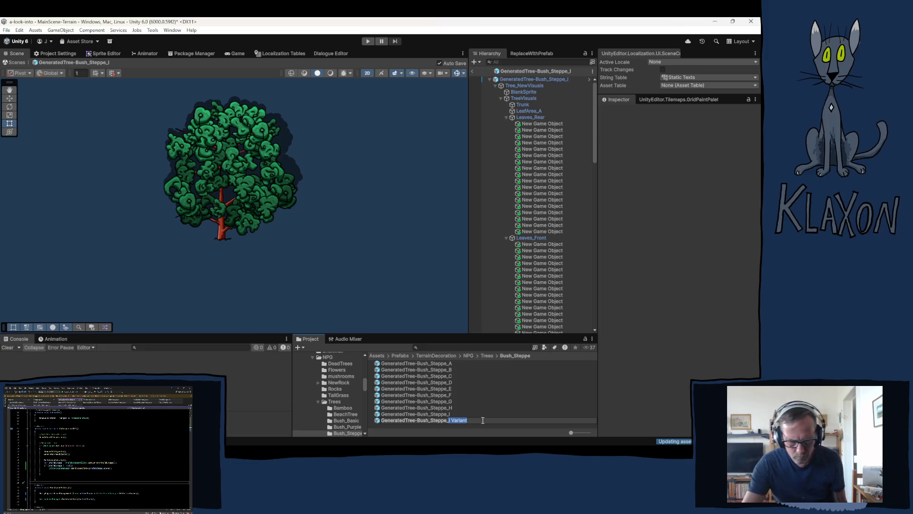
pyautogui.write('J')
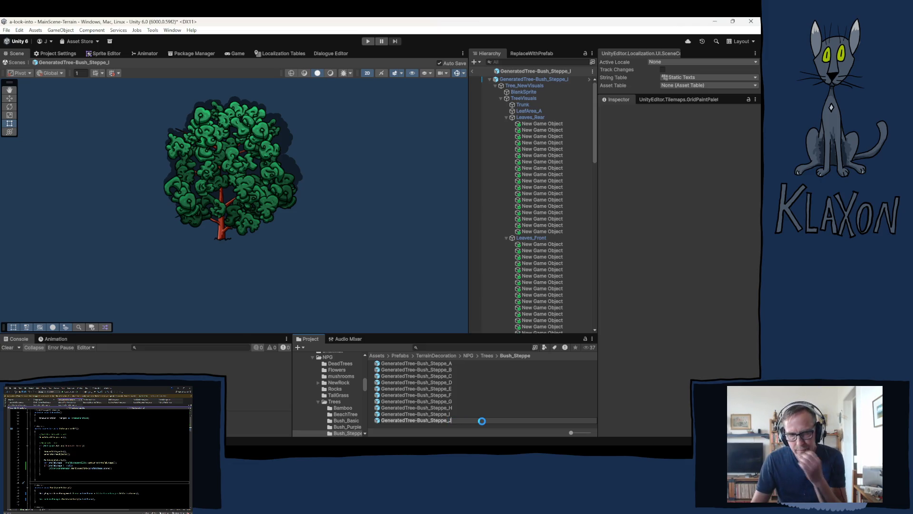
pyautogui.moveTo(326, 429)
pyautogui.press('Return')
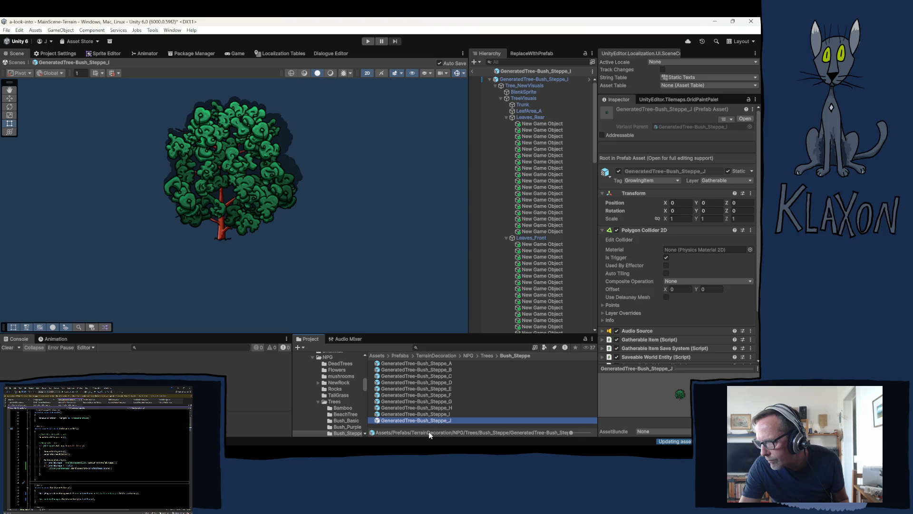
# Open Bush_Steppe_J and regenerate its TreeVisuals eight times until it has 51 leaf objects
pyautogui.doubleClick(417, 420)
pyautogui.scroll(-10, 265, 214)
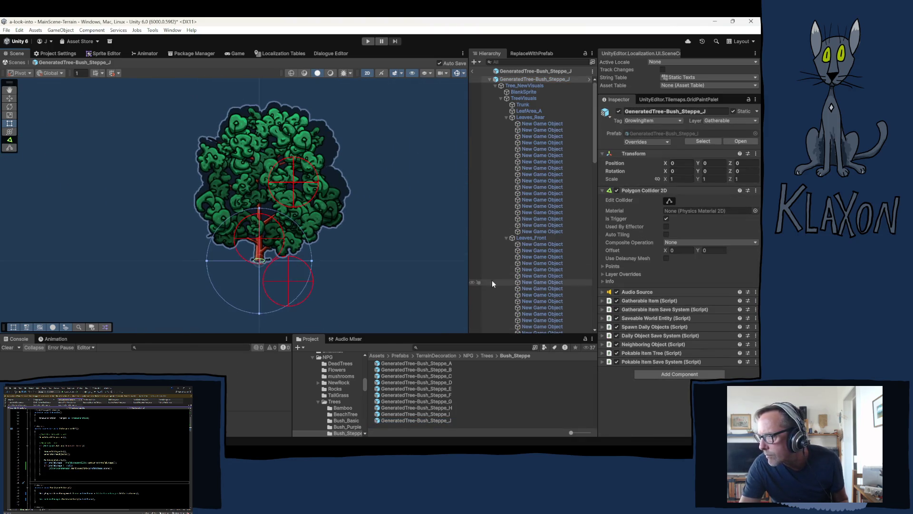
pyautogui.click(528, 98)
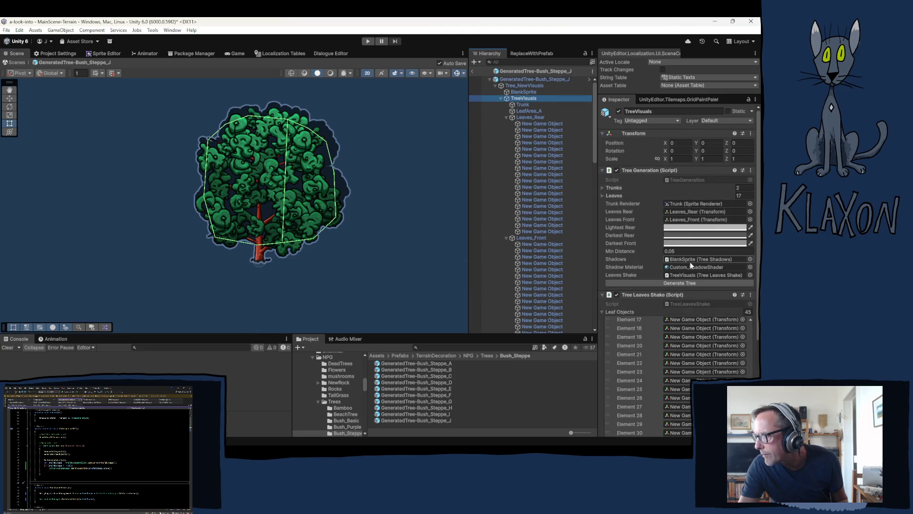
pyautogui.click(669, 283)
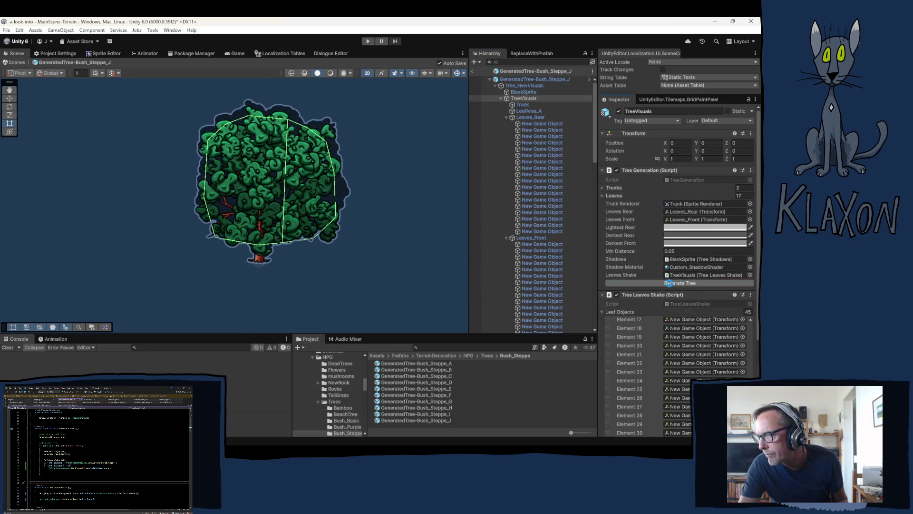
pyautogui.click(669, 282)
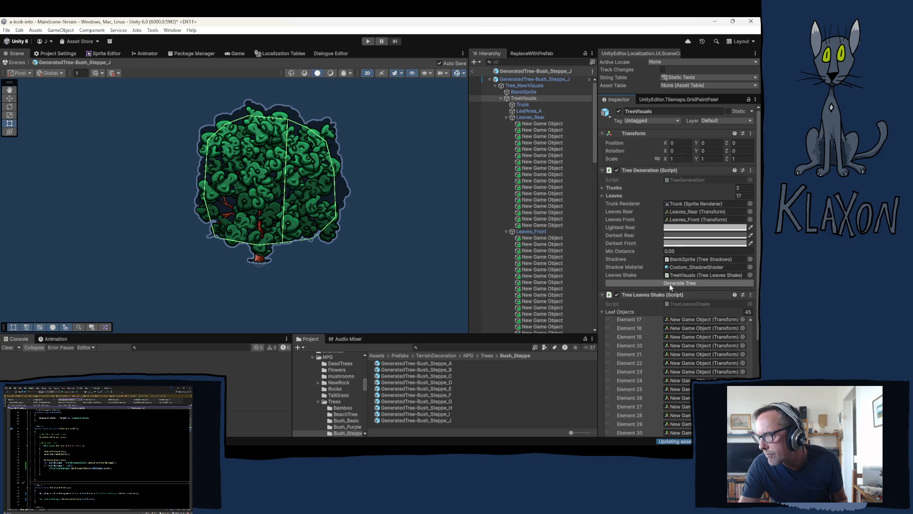
pyautogui.click(669, 283)
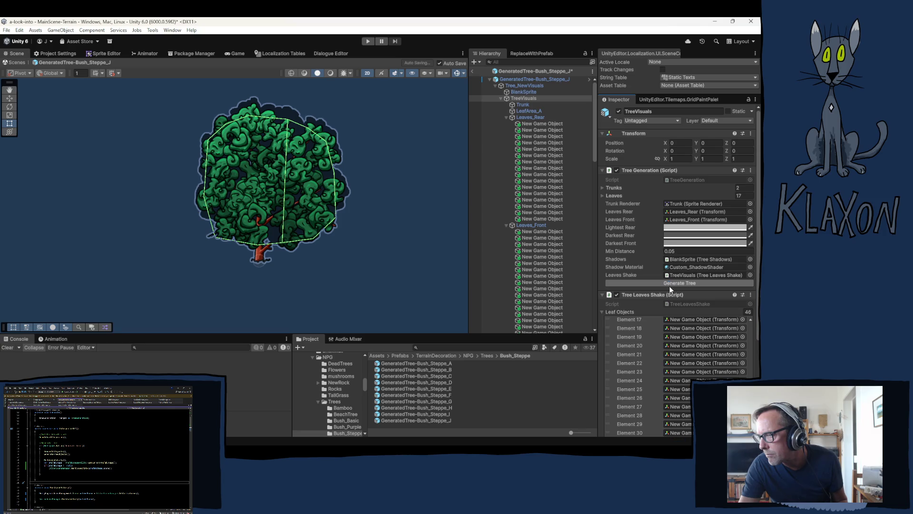
pyautogui.click(669, 286)
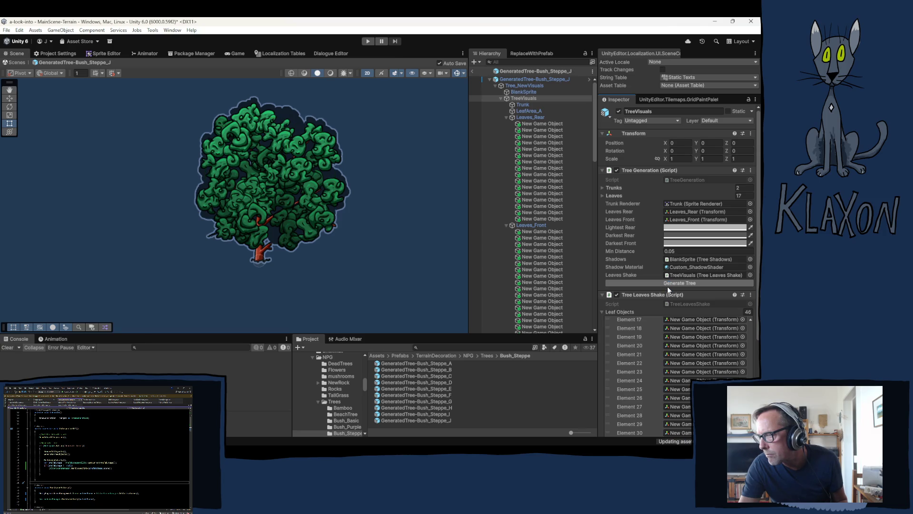
pyautogui.click(667, 286)
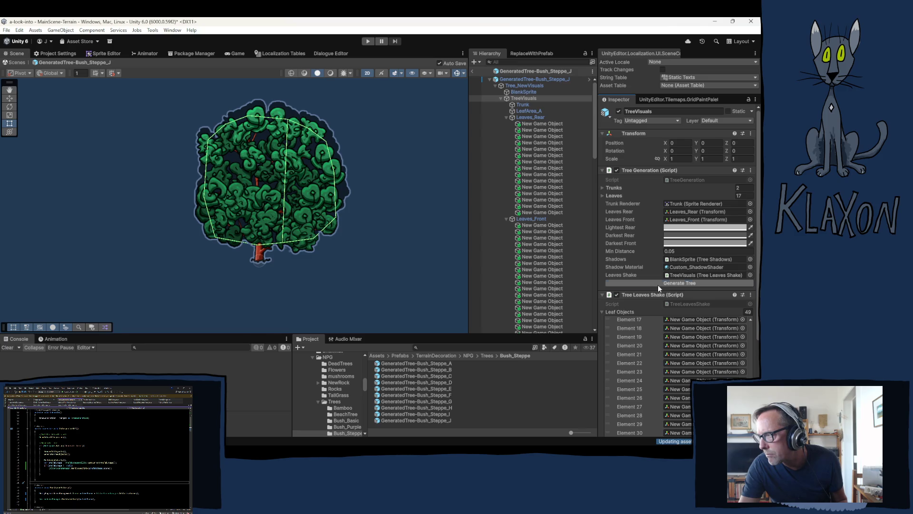
pyautogui.click(658, 284)
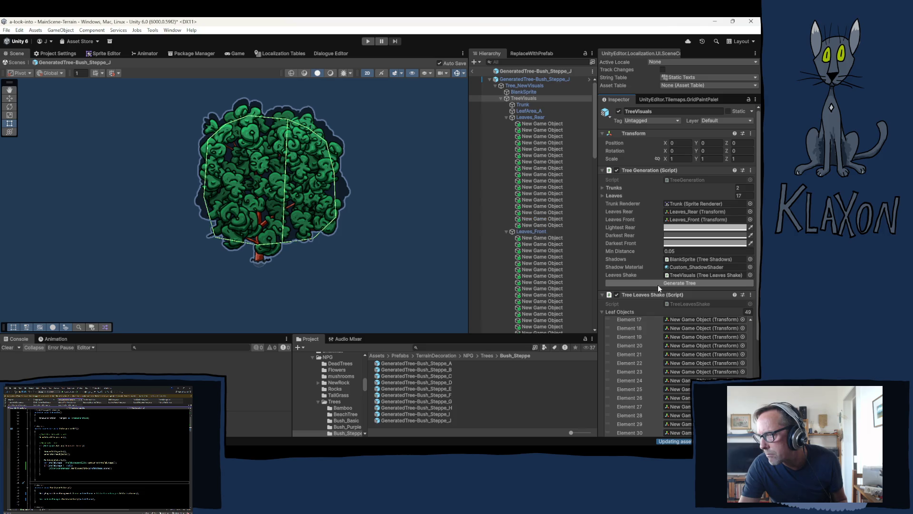
pyautogui.click(657, 284)
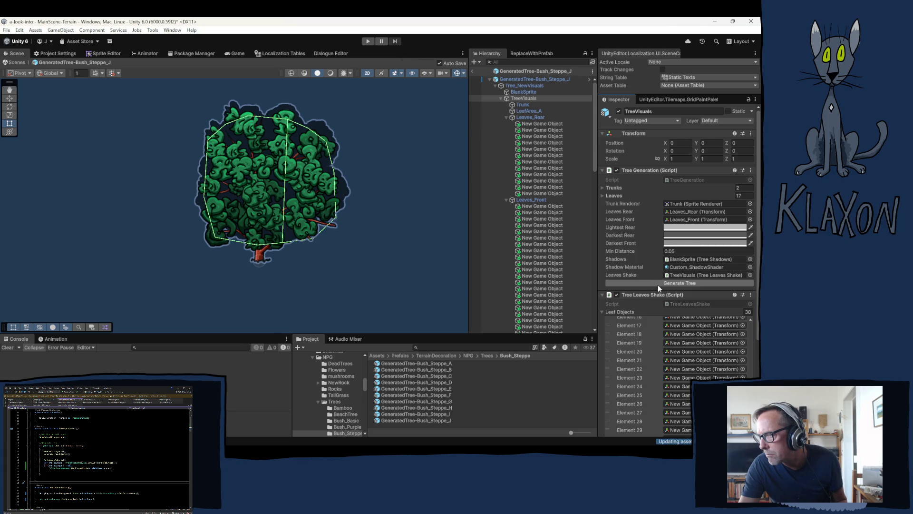
pyautogui.click(657, 285)
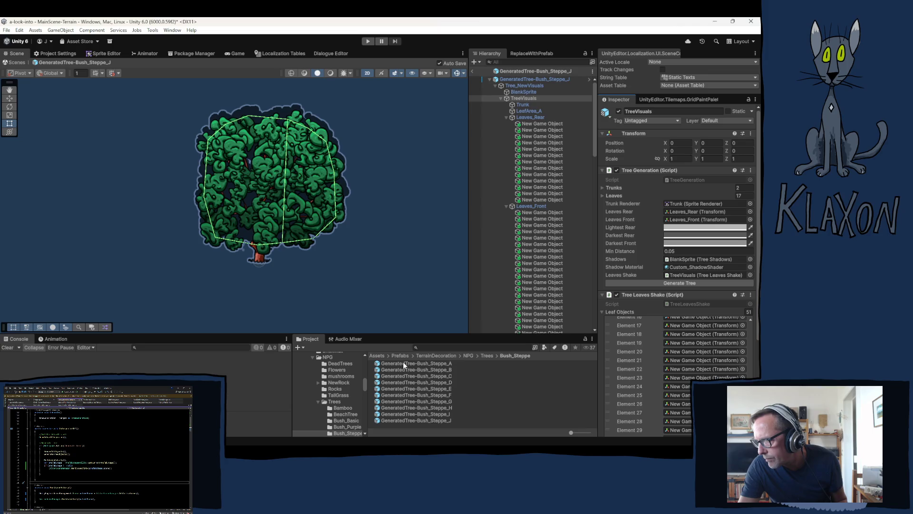
# Open the Bush_Steppe_A prefab and expand TreeVisuals, Leaves_Rear, Leaves_Front and Shadow in the Hierarchy
pyautogui.click(493, 301)
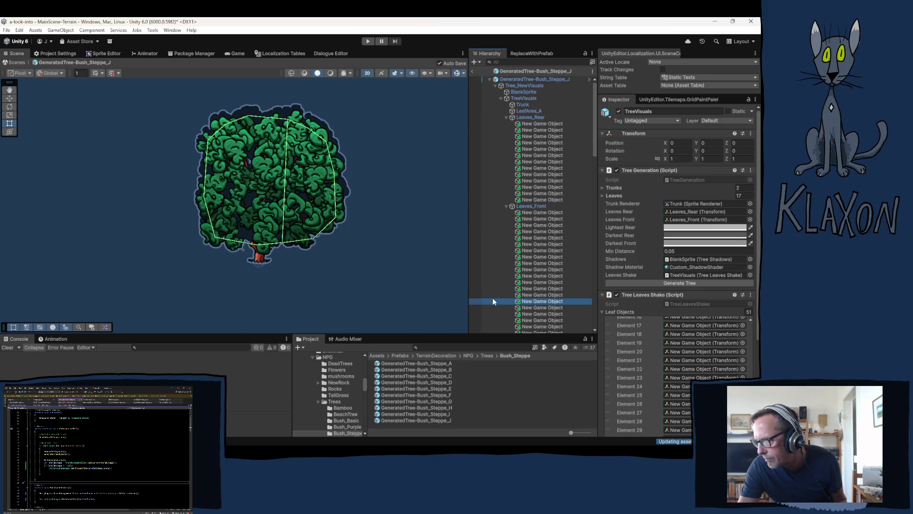
pyautogui.click(418, 364)
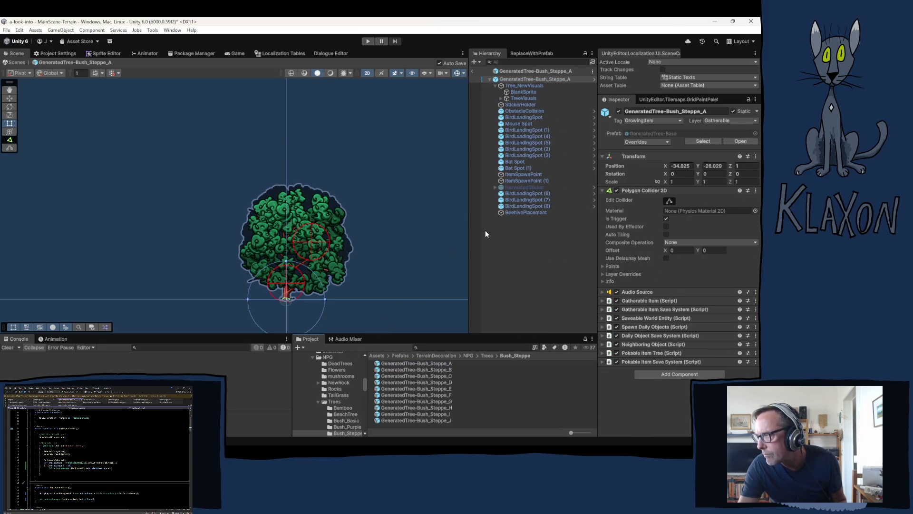
pyautogui.click(501, 97)
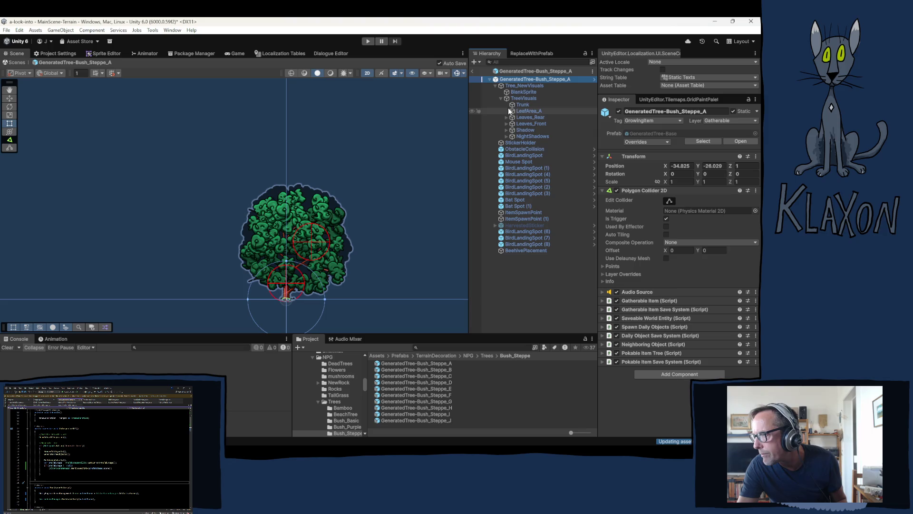
pyautogui.click(506, 117)
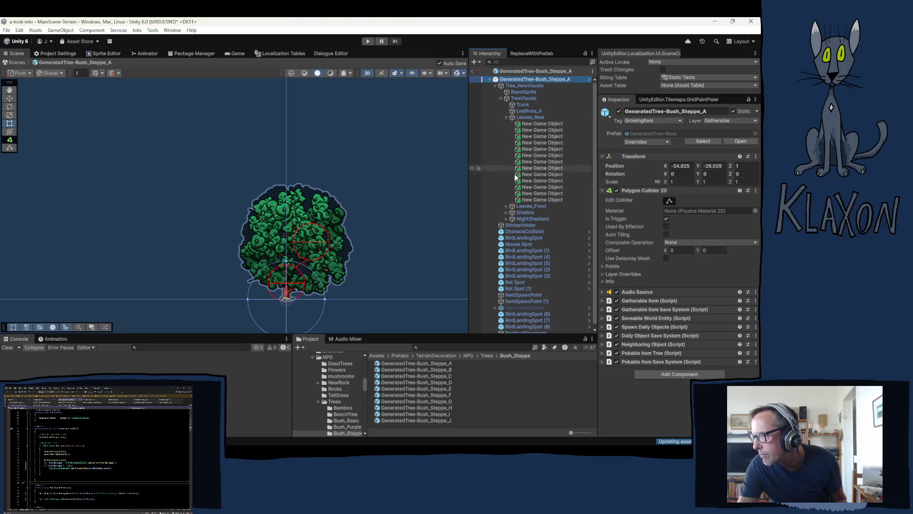
pyautogui.click(506, 206)
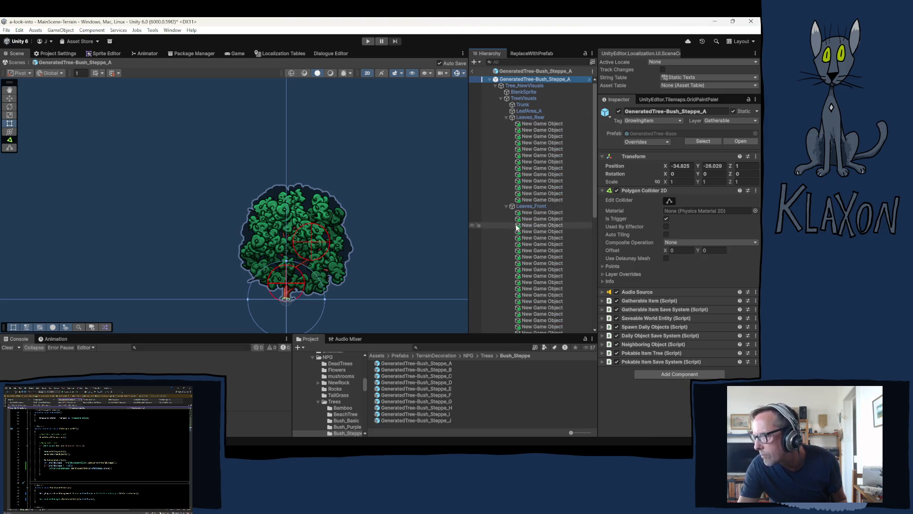
pyautogui.scroll(-5, 516, 226)
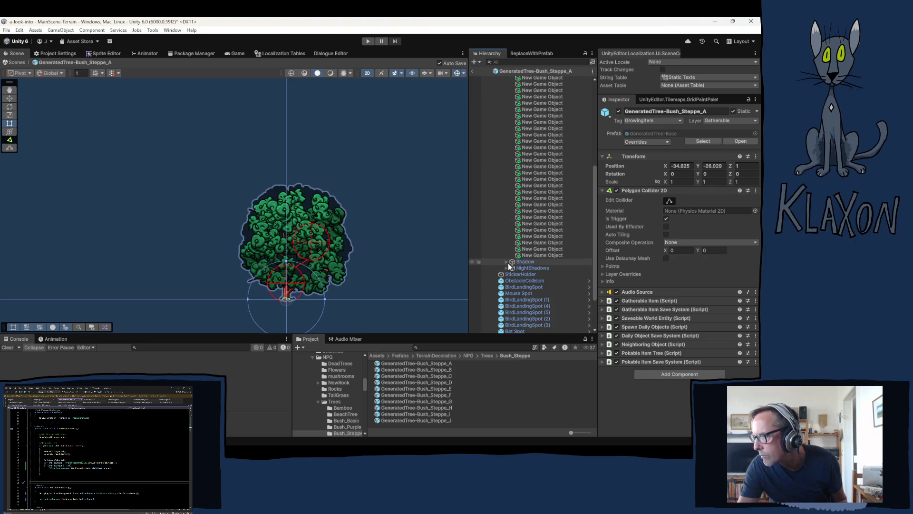
pyautogui.click(506, 262)
pyautogui.scroll(-5, 534, 269)
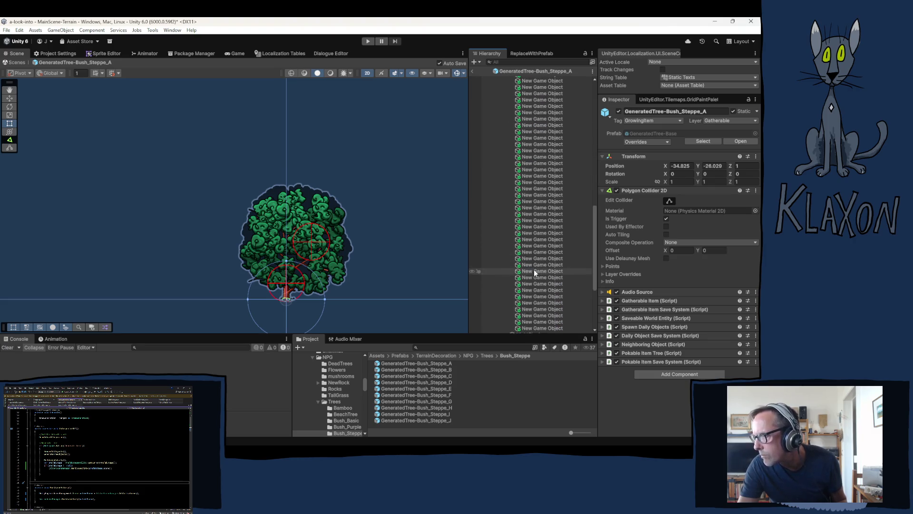
pyautogui.scroll(-3, 533, 269)
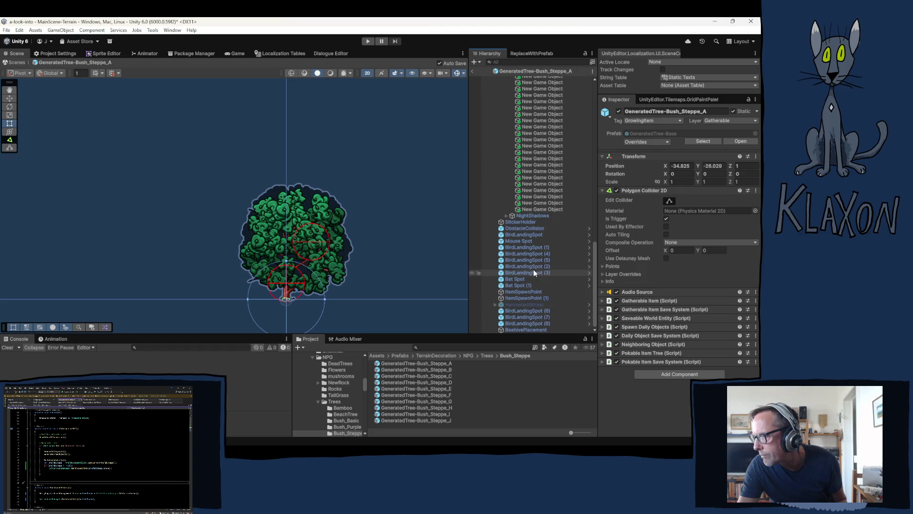
# Expand NightShadows, select all twelve of its children and delete them
pyautogui.click(506, 214)
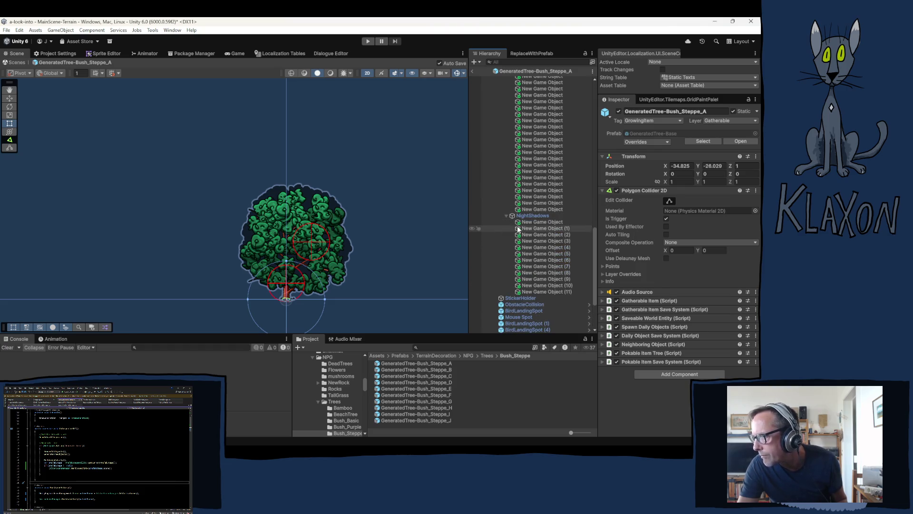
pyautogui.click(555, 292)
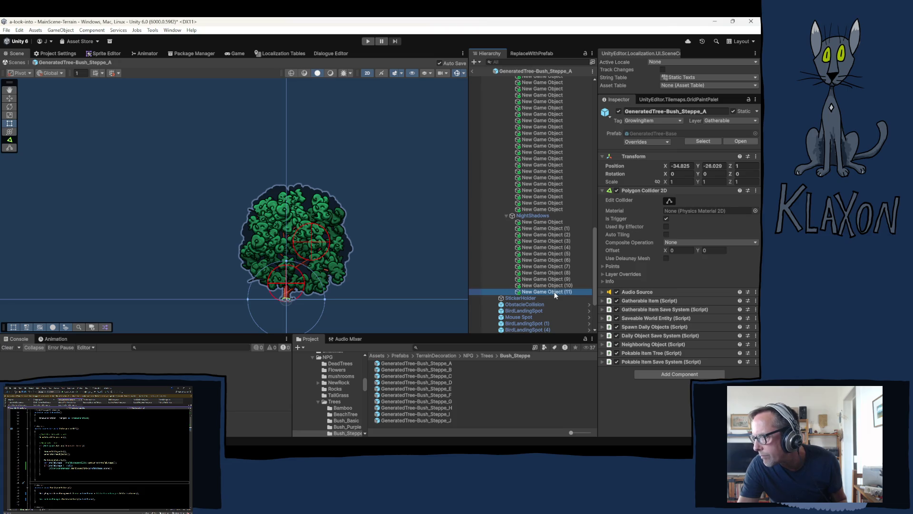
pyautogui.keyDown('shift'); pyautogui.click(546, 221); pyautogui.keyUp('shift')
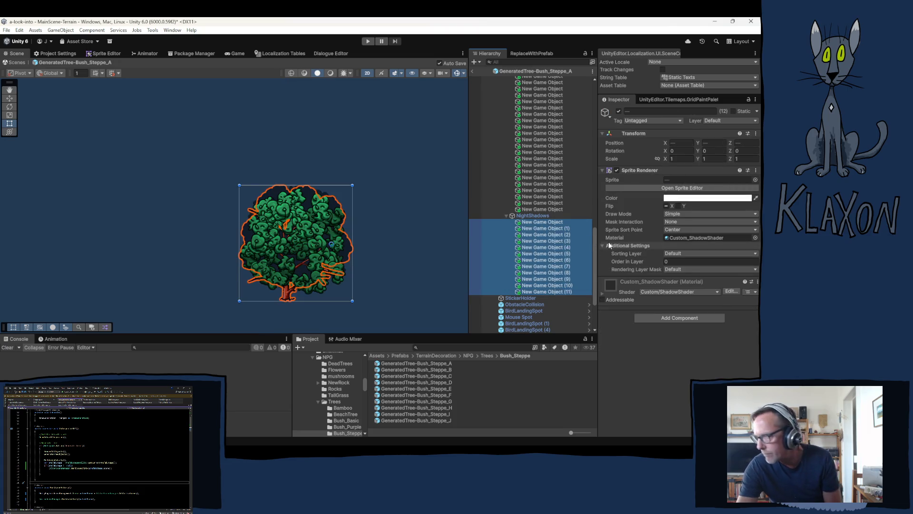
pyautogui.press('Delete')
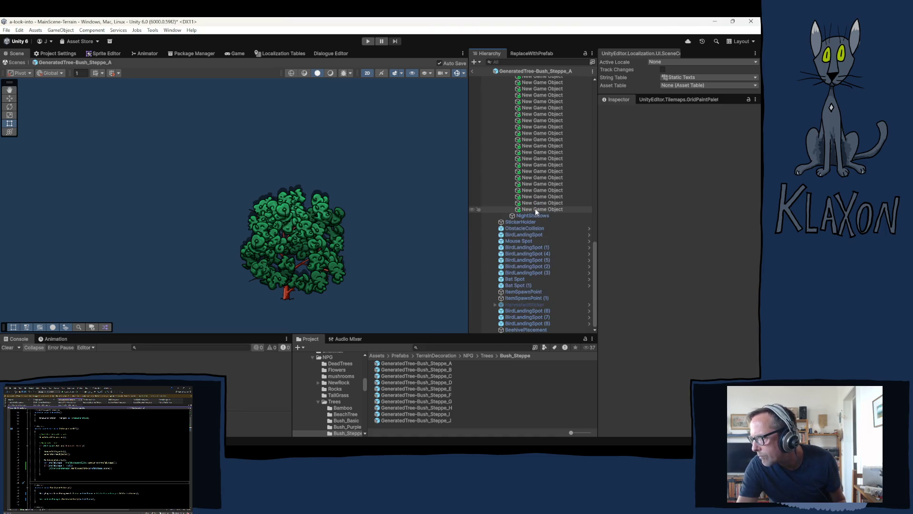
# Select all 48 Shadow child objects and duplicate them with Ctrl+D
pyautogui.click(535, 210)
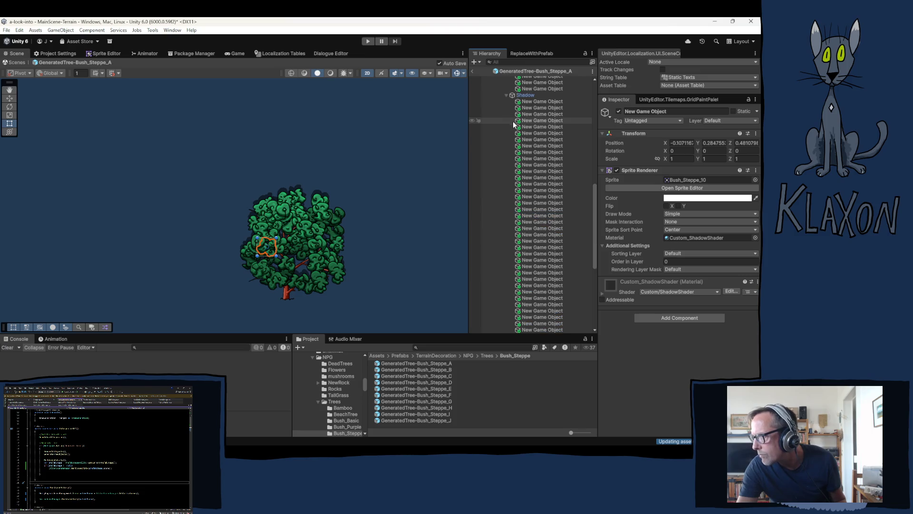
pyautogui.keyDown('shift'); pyautogui.click(535, 102); pyautogui.keyUp('shift')
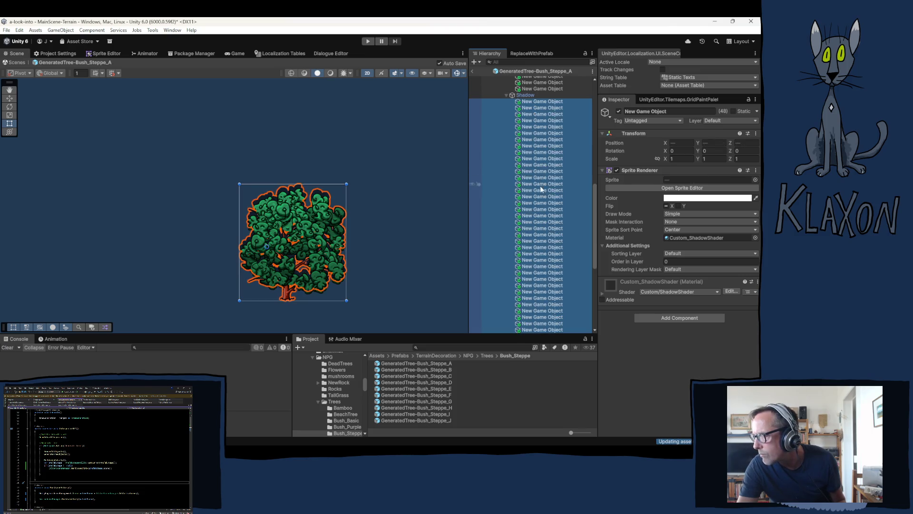
pyautogui.scroll(-5, 541, 190)
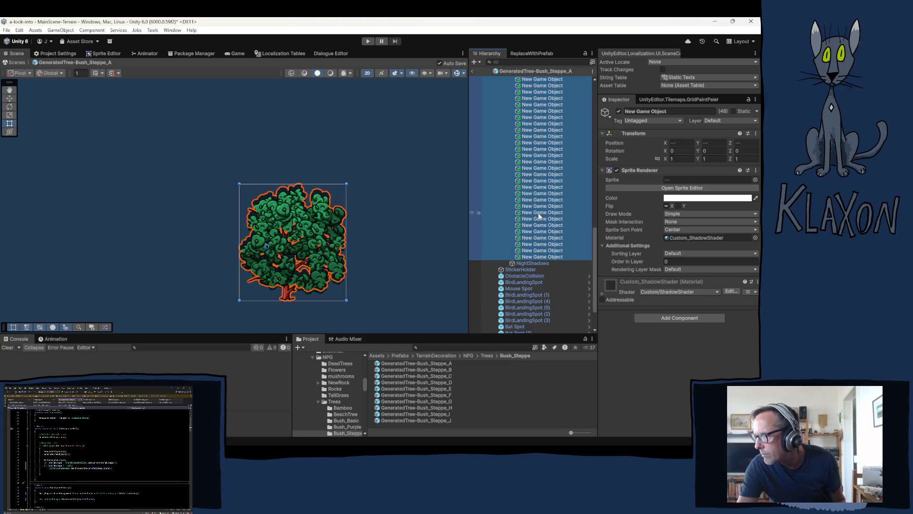
pyautogui.hotkey('ctrl', 'd')
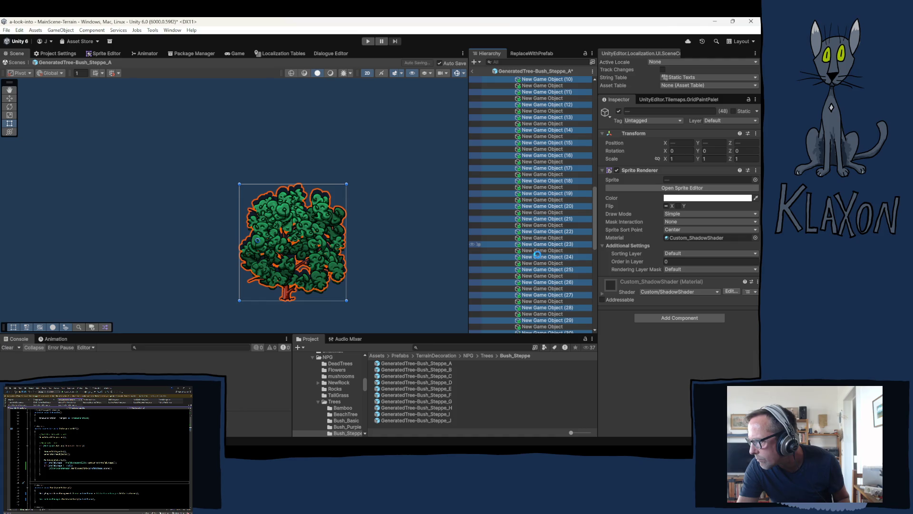
pyautogui.scroll(-10, 538, 257)
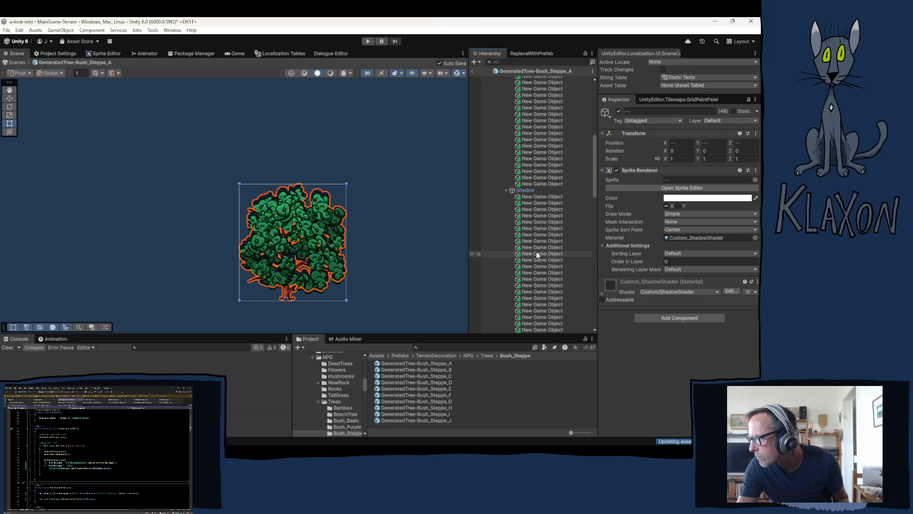
pyautogui.scroll(2, 532, 250)
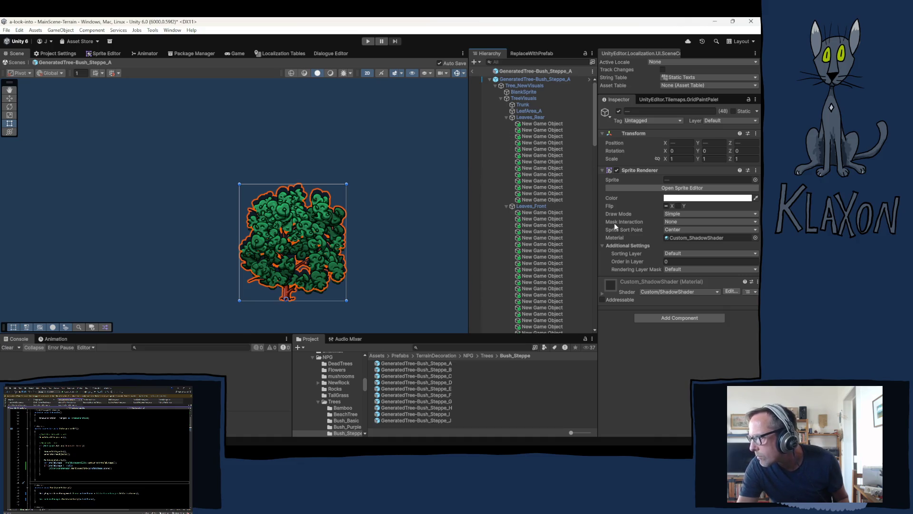
# Select TreeVisuals, ping Leaf Objects Element 0 in Tree Leaves Shake, then collapse the Leaf Objects list
pyautogui.click(523, 98)
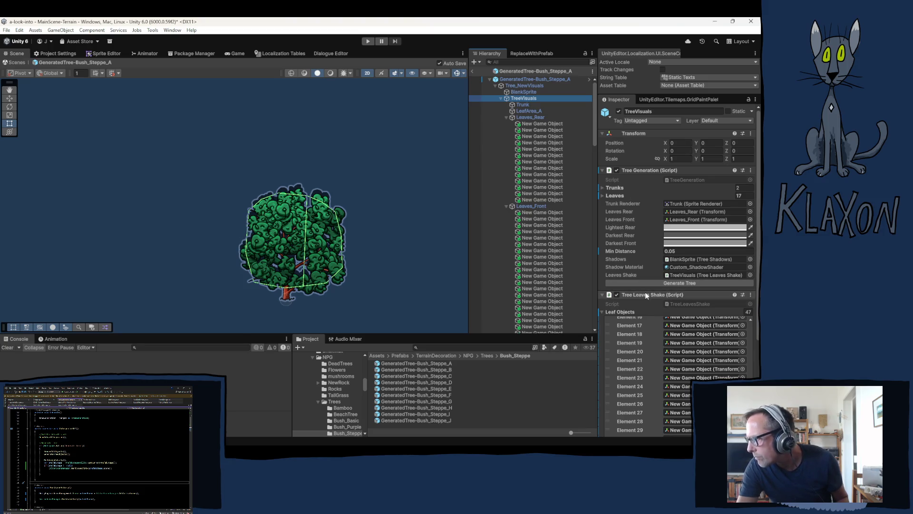
pyautogui.scroll(5, 644, 343)
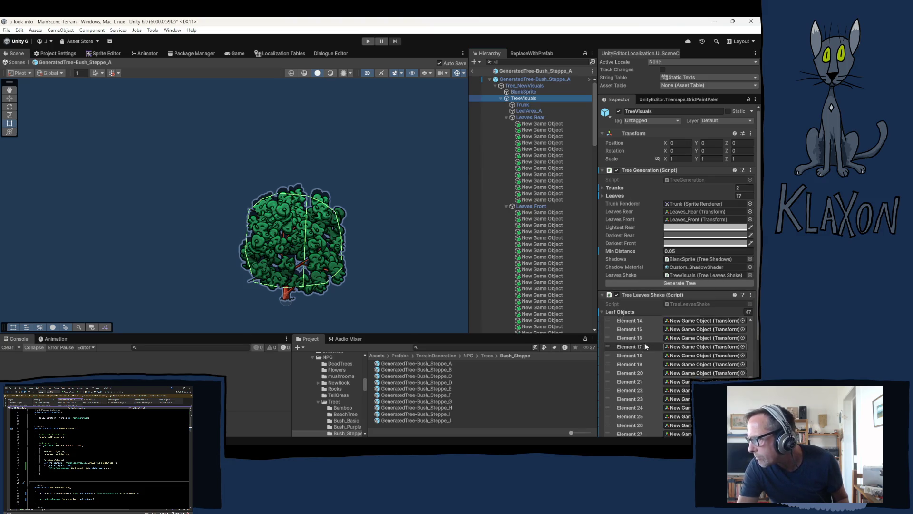
pyautogui.click(689, 320)
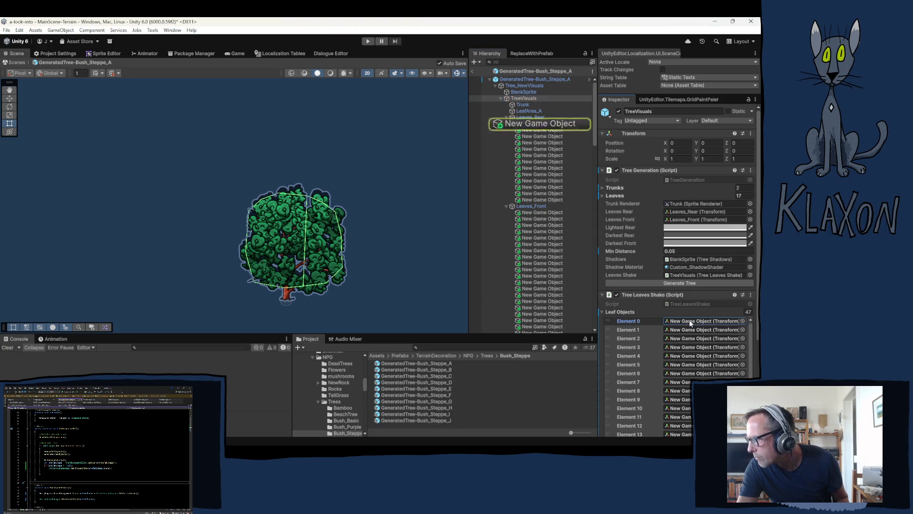
pyautogui.click(626, 311)
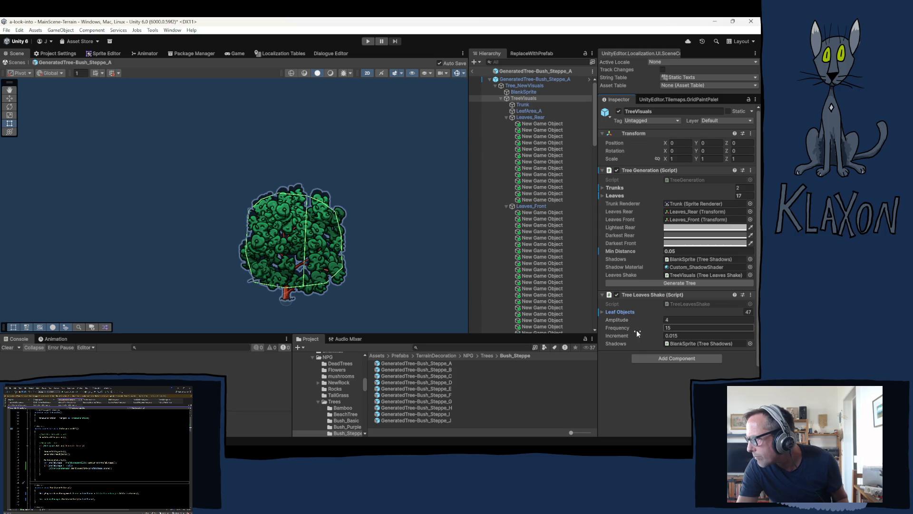
# Select BlankSprite, collapse its Sprite Renderer, and fold Leaves_Rear, Leaves_Front and Shadow to reveal NightShadows
pyautogui.click(528, 92)
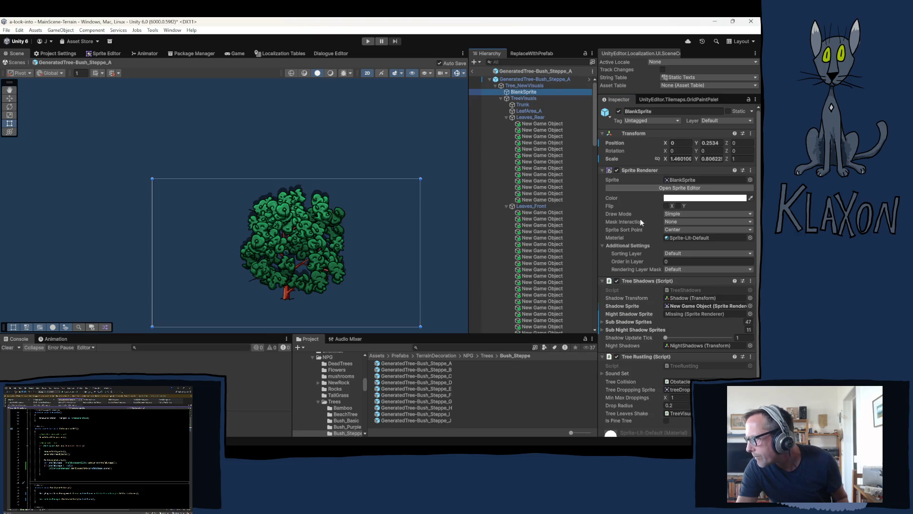
pyautogui.click(632, 170)
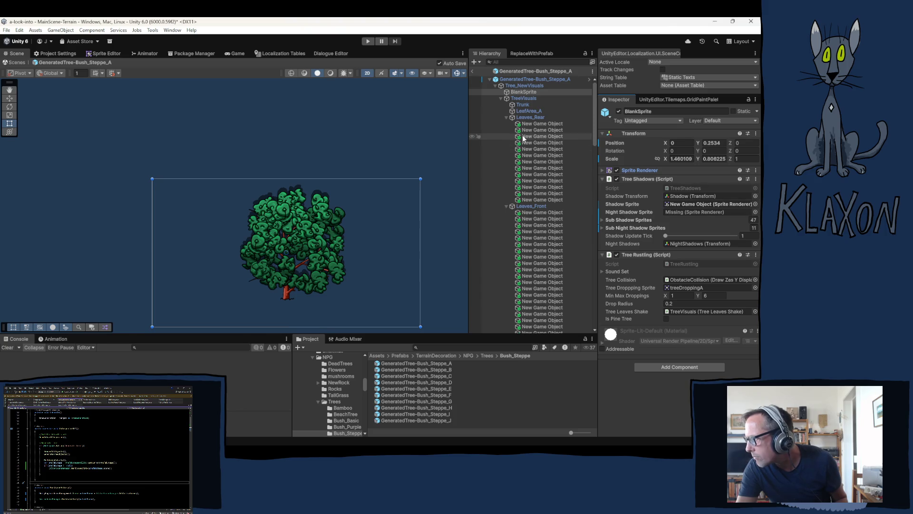
pyautogui.click(506, 117)
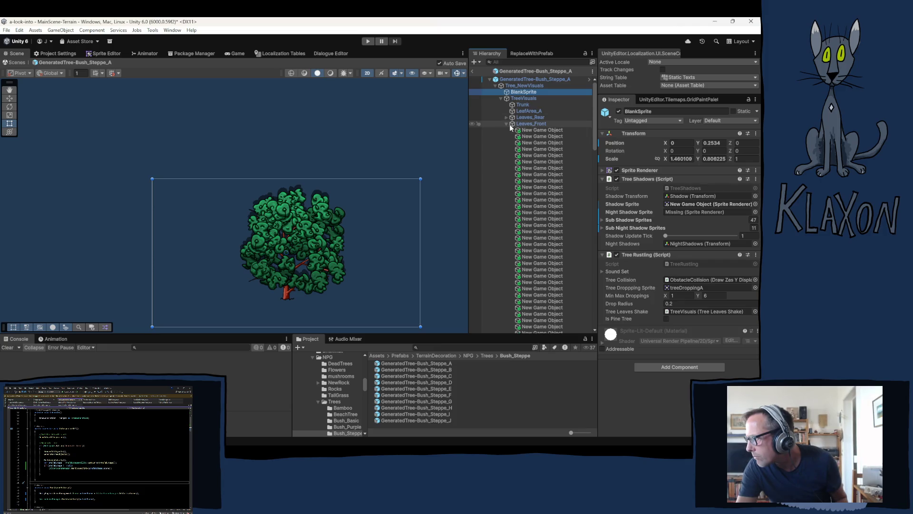
pyautogui.click(506, 123)
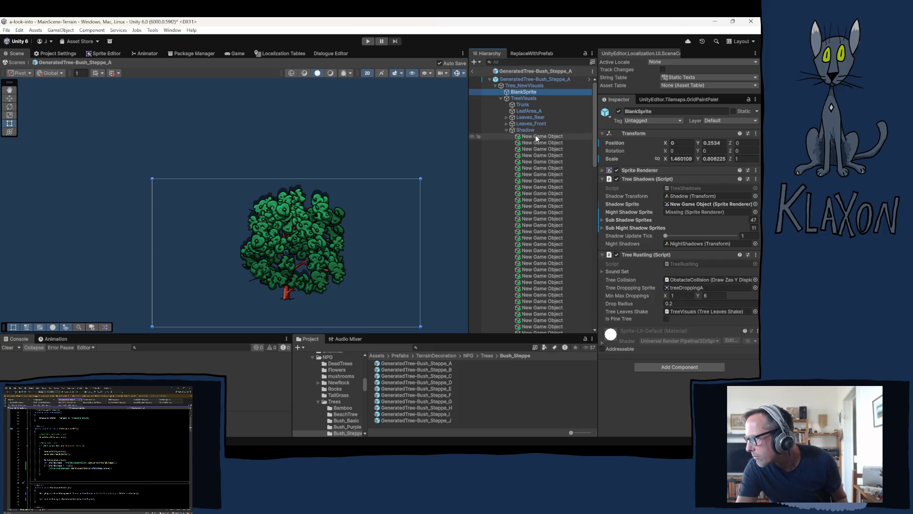
pyautogui.click(535, 136)
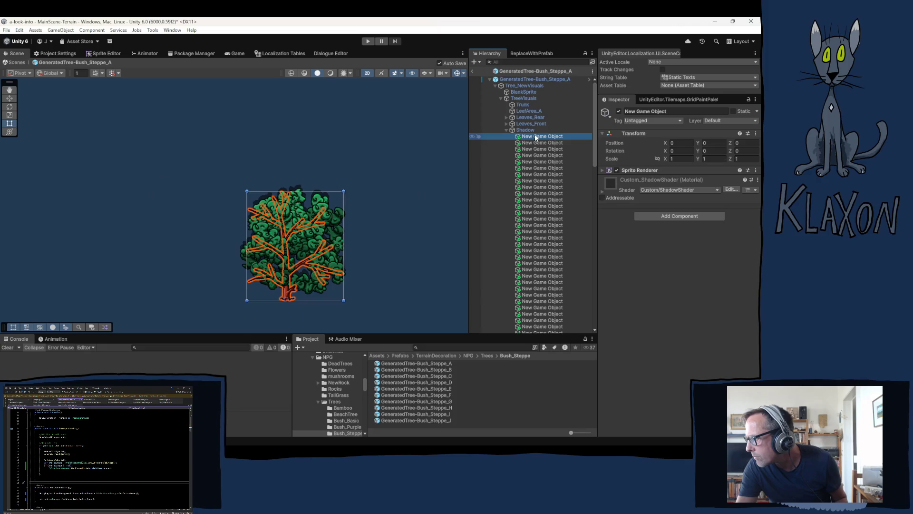
pyautogui.click(526, 92)
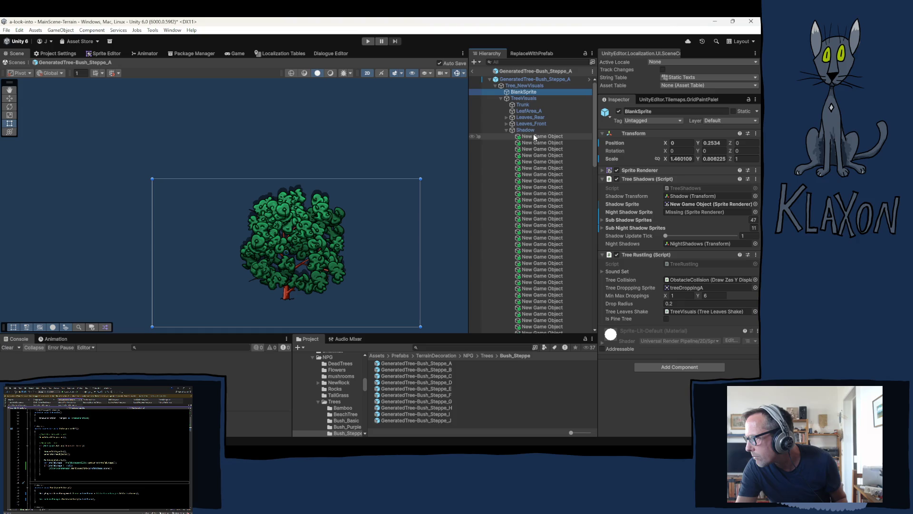
pyautogui.click(506, 129)
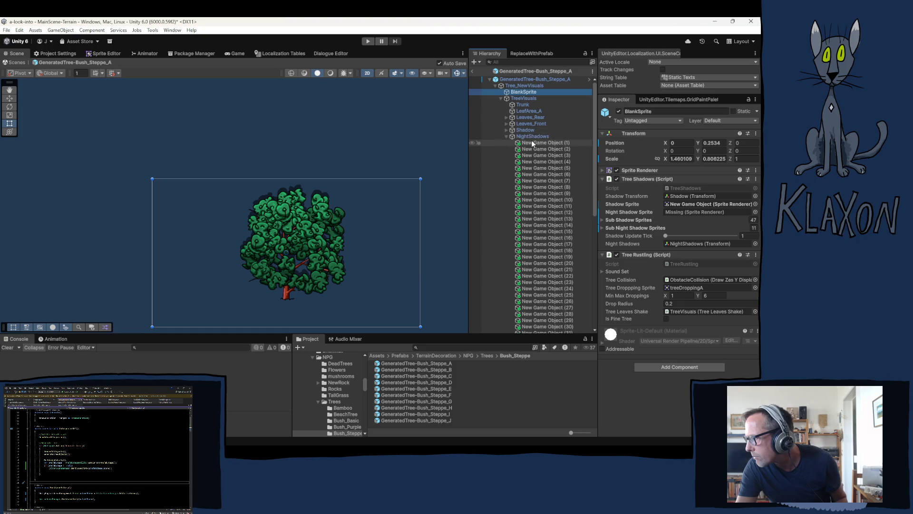
# Assign New Game Object (1) as the Night Shadow Sprite and set Sub Night Shadow Sprites to 0
pyautogui.moveTo(531, 140)
pyautogui.mouseDown()
pyautogui.moveTo(618, 205)
pyautogui.moveTo(694, 228)
pyautogui.moveTo(691, 215)
pyautogui.mouseUp()
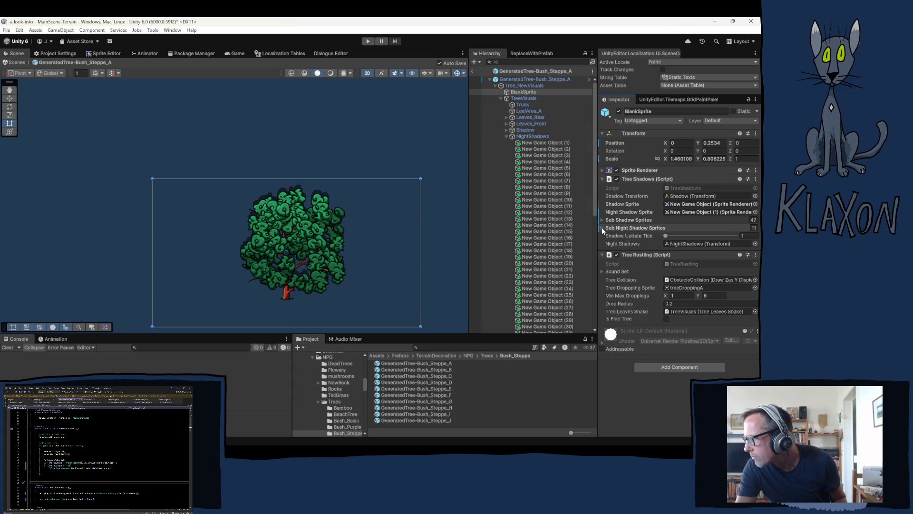
pyautogui.click(754, 228)
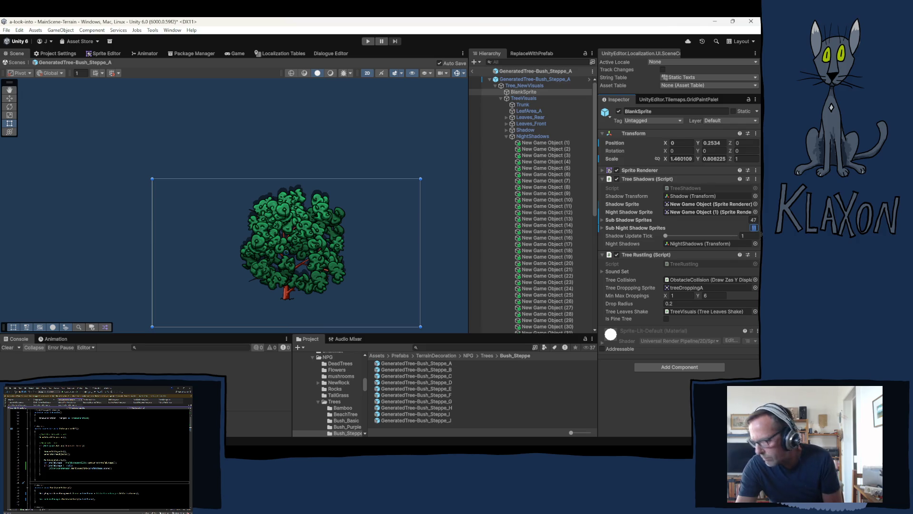
pyautogui.write('0')
pyautogui.press('Return')
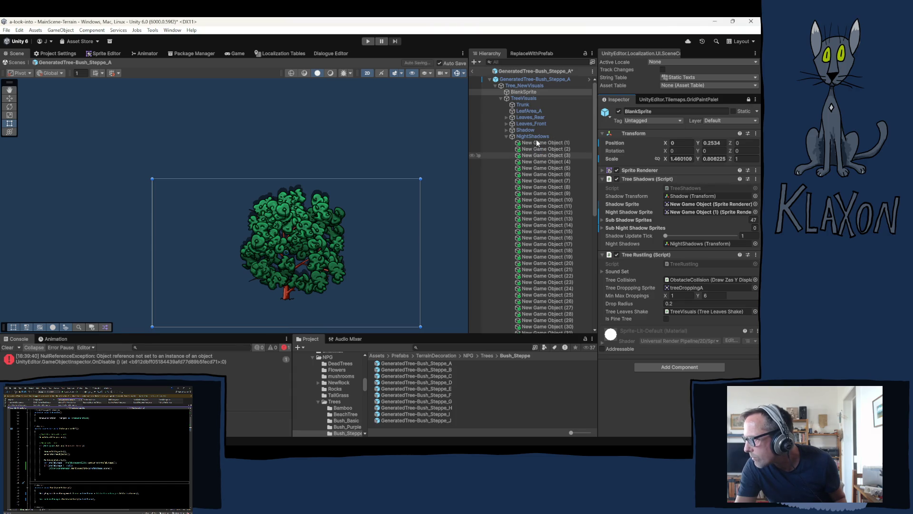
pyautogui.click(534, 142)
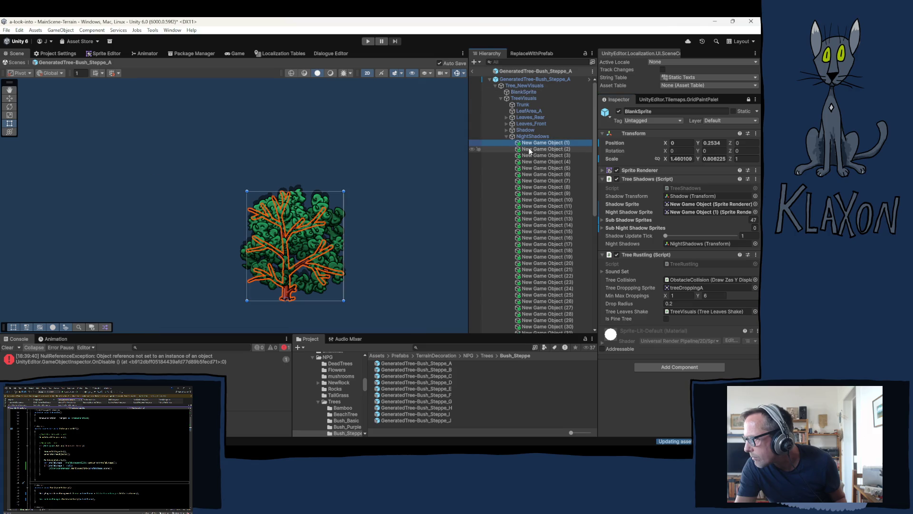
pyautogui.click(529, 147)
pyautogui.scroll(-10, 533, 189)
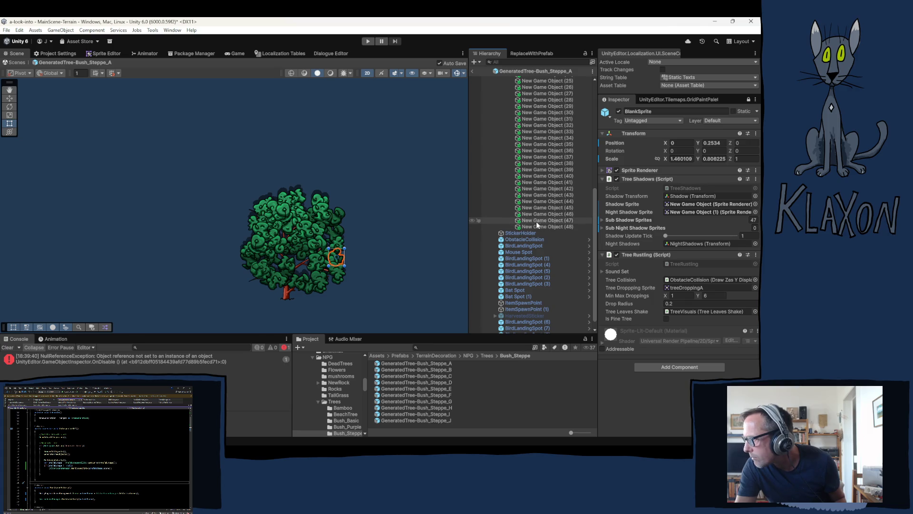
# Drag New Game Object (2)–(48) onto Sub Night Shadow Sprites, giving it 47 entries
pyautogui.keyDown('shift'); pyautogui.click(532, 227); pyautogui.keyUp('shift')
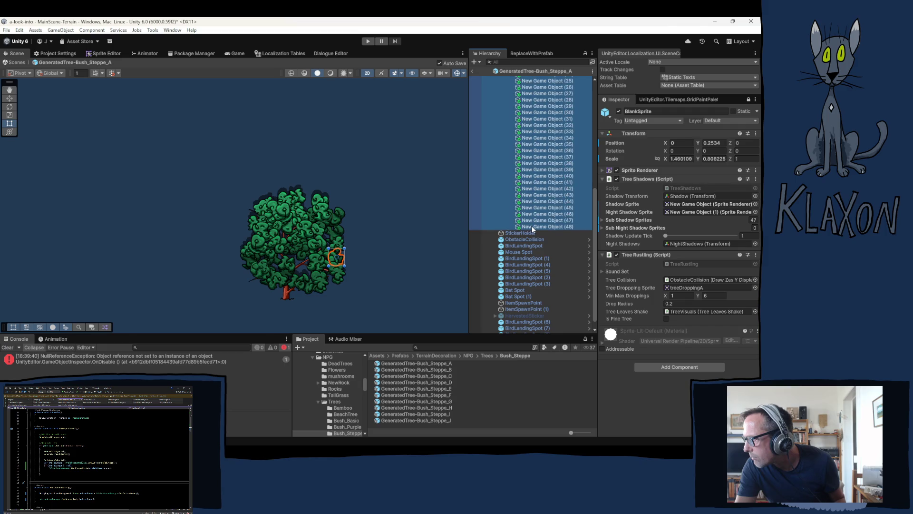
pyautogui.click(622, 230)
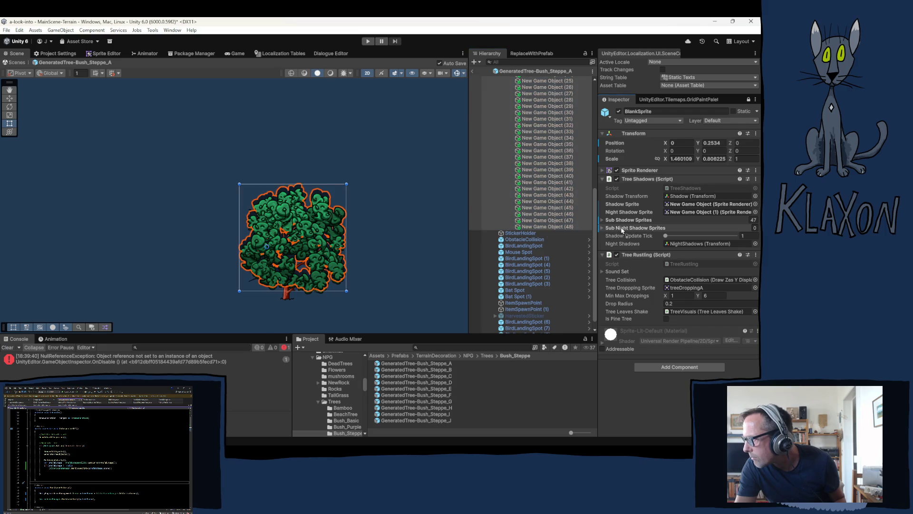
pyautogui.click(620, 228)
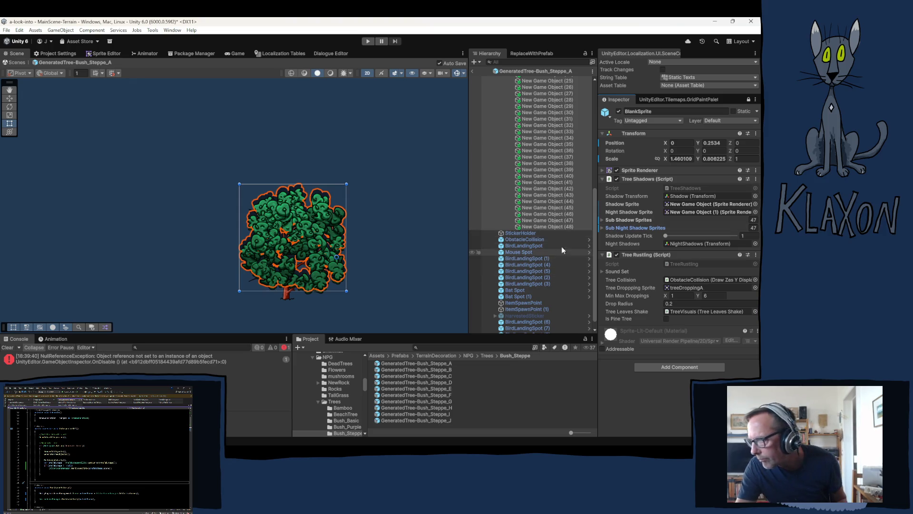
pyautogui.scroll(6, 550, 226)
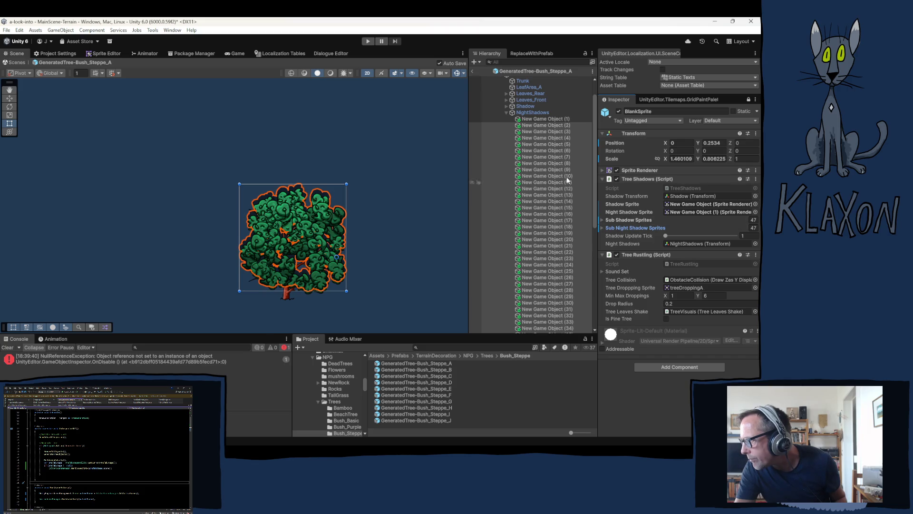
pyautogui.scroll(2, 527, 117)
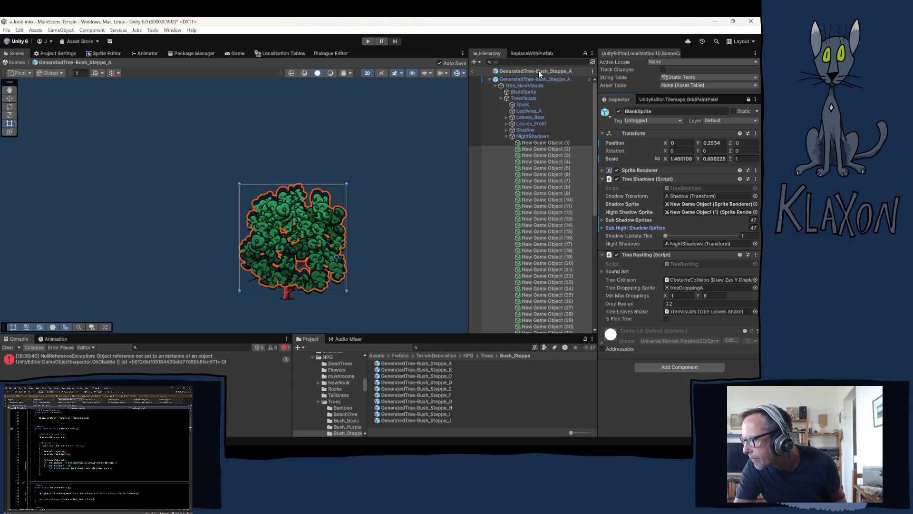
# Open GeneratedTree-Bush_Steppe_B, select TreeVisuals, expand Leaf Objects and ping Element 0
pyautogui.click(421, 369)
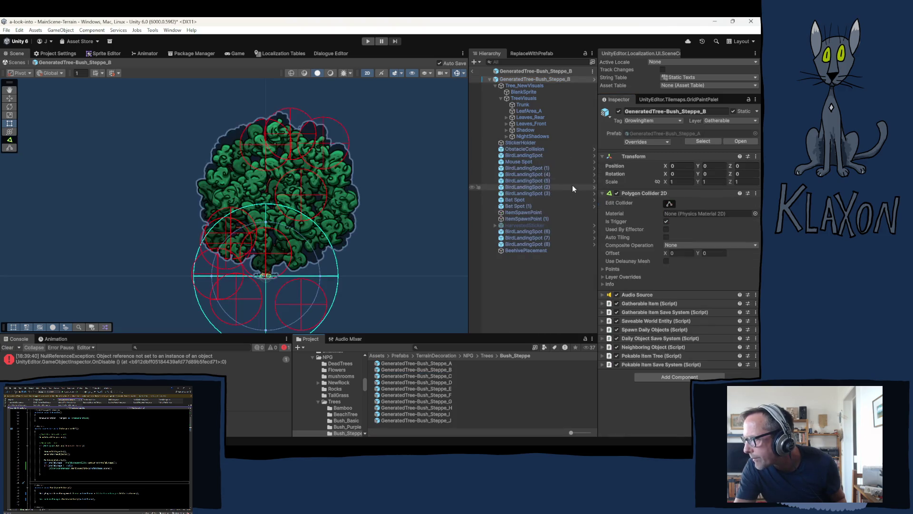
pyautogui.click(522, 99)
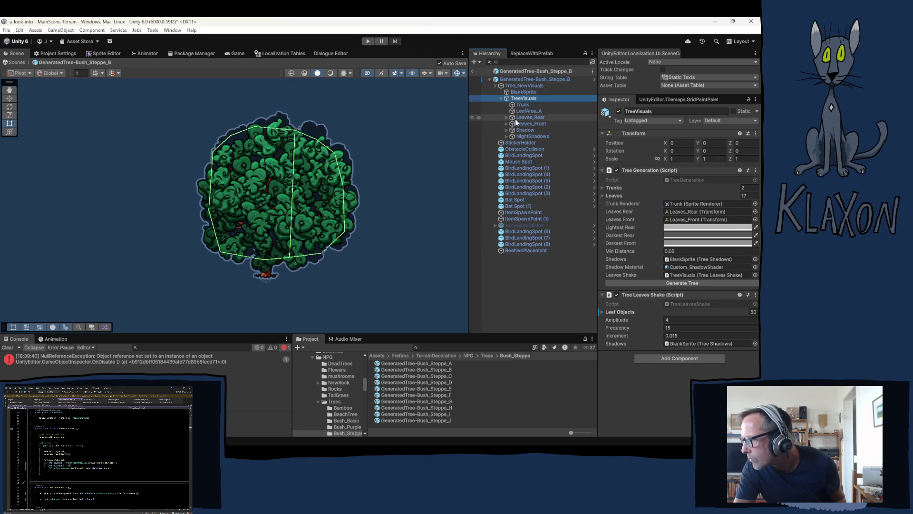
pyautogui.click(602, 312)
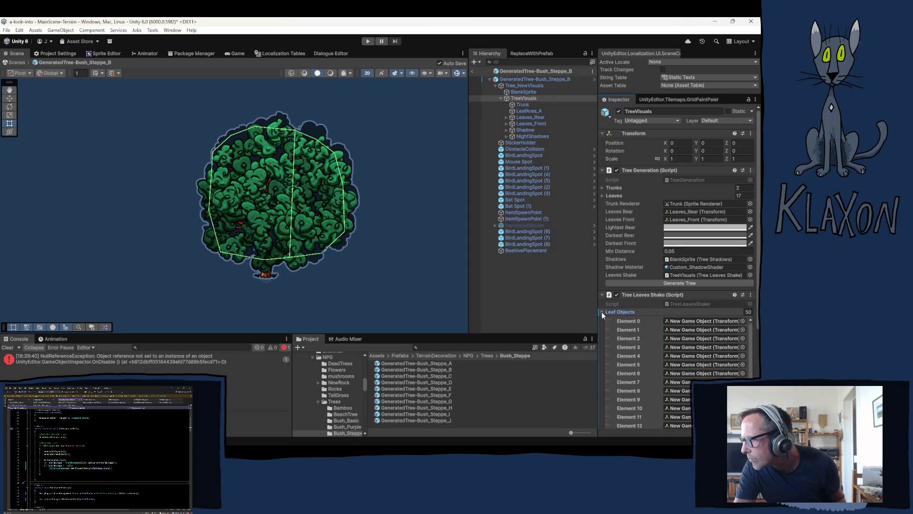
pyautogui.click(682, 320)
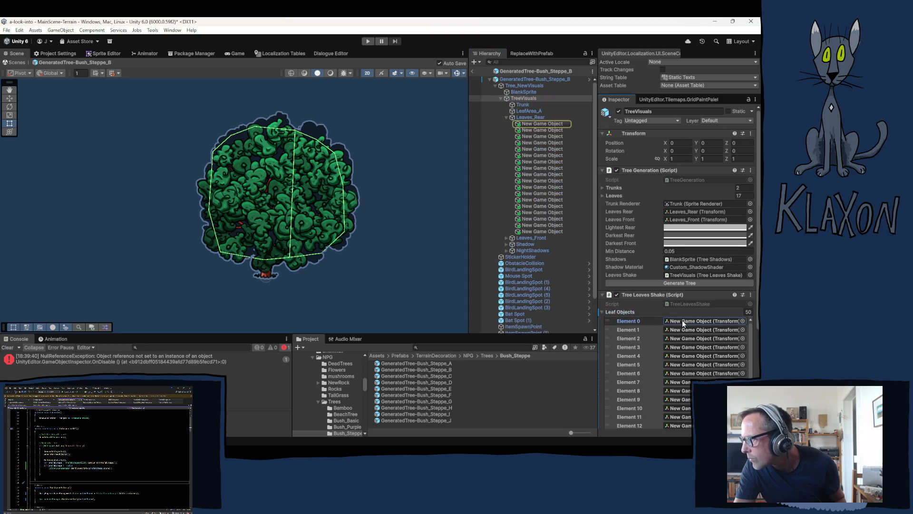
pyautogui.click(506, 118)
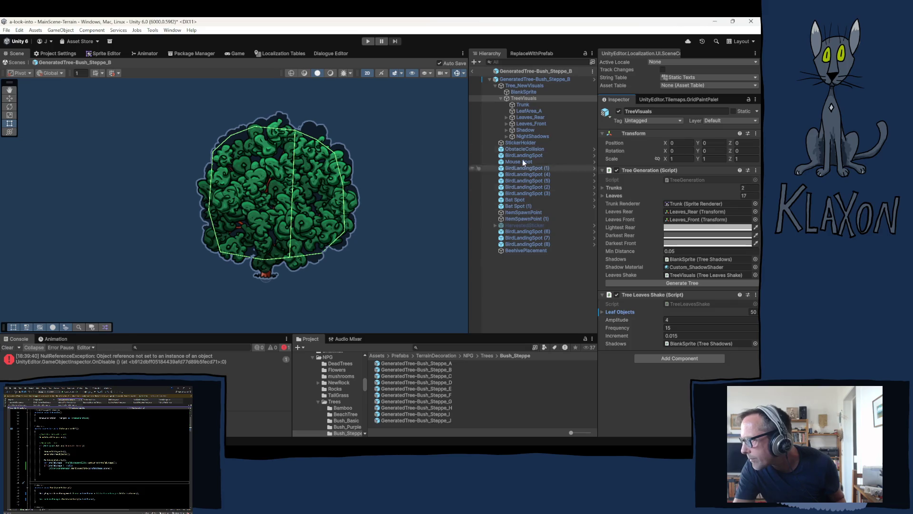
# Select BlankSprite, expand NightShadows, and assign New Game Object (1) as the Night Shadow Sprite
pyautogui.click(518, 86)
pyautogui.click(517, 91)
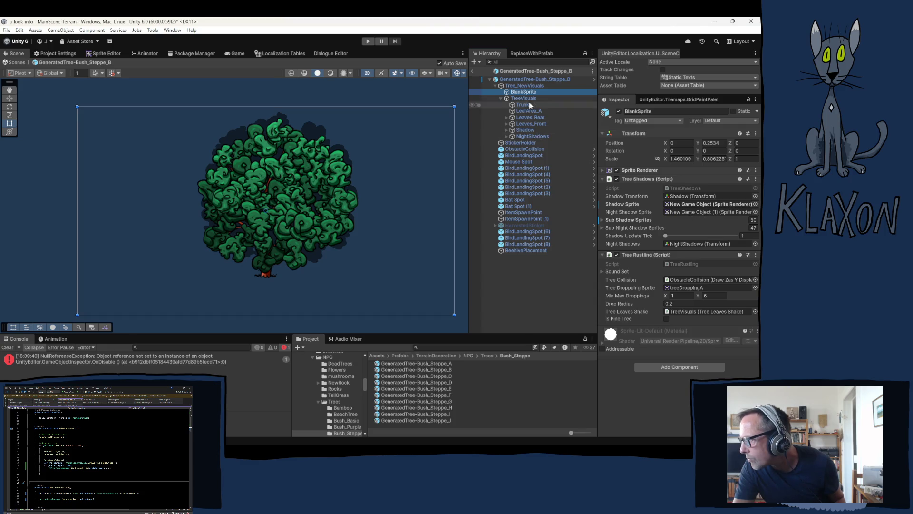
pyautogui.click(506, 136)
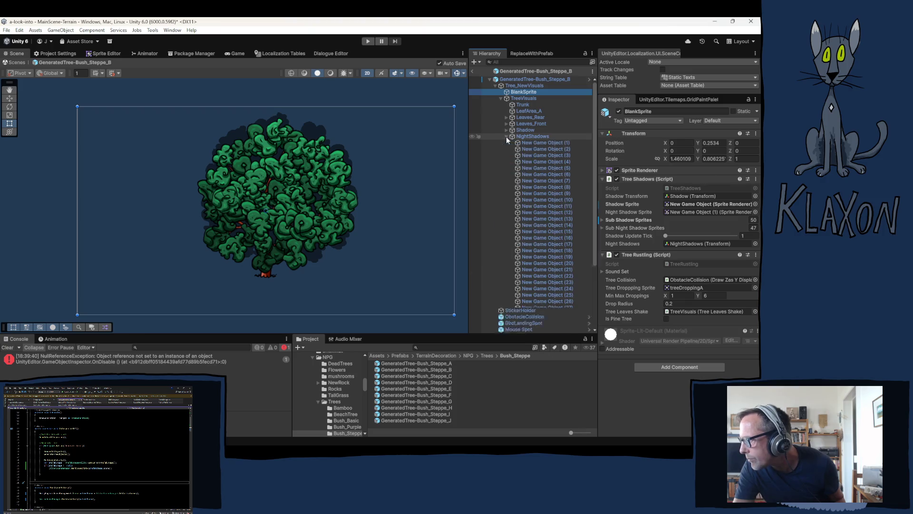
pyautogui.moveTo(528, 141)
pyautogui.mouseDown()
pyautogui.moveTo(535, 156)
pyautogui.moveTo(694, 205)
pyautogui.moveTo(683, 226)
pyautogui.moveTo(684, 213)
pyautogui.mouseUp()
pyautogui.click(682, 211)
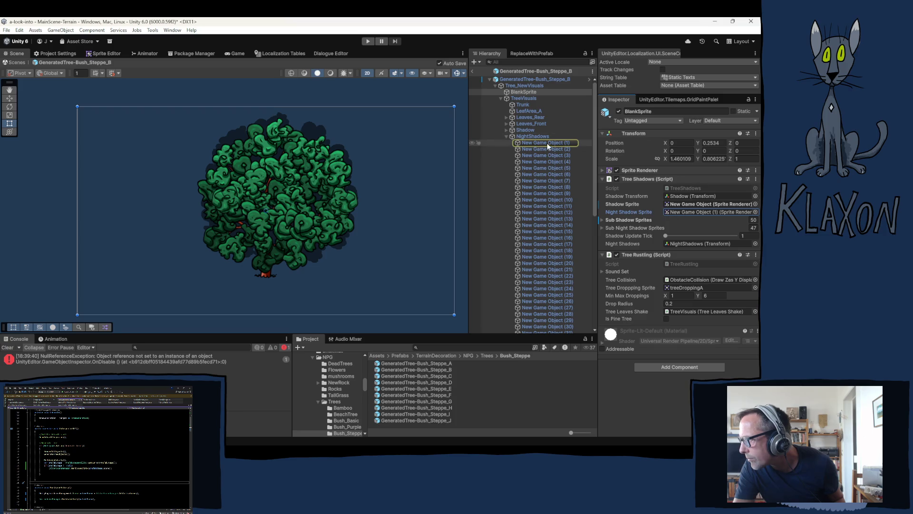
pyautogui.scroll(-5, 537, 214)
# Select New Game Object (1) through (48) under NightShadows and delete them
pyautogui.keyDown('shift'); pyautogui.click(552, 273); pyautogui.keyUp('shift')
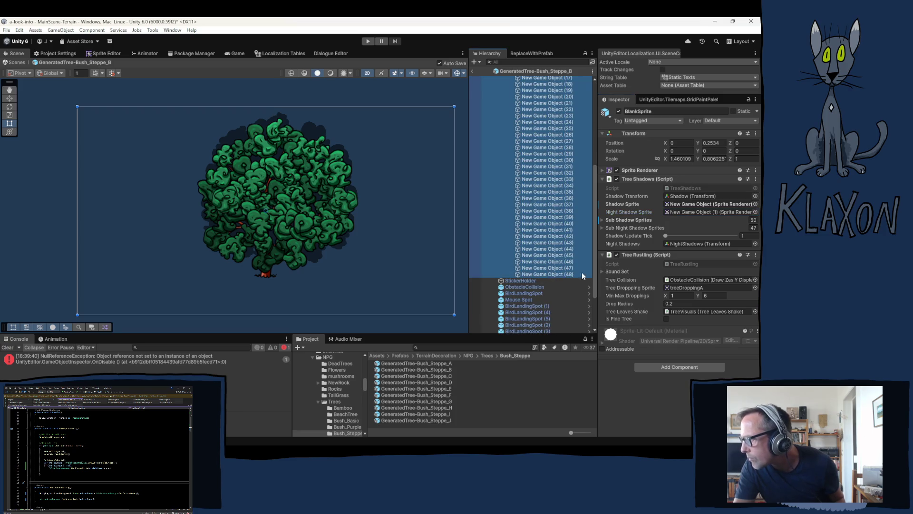
pyautogui.press('Delete')
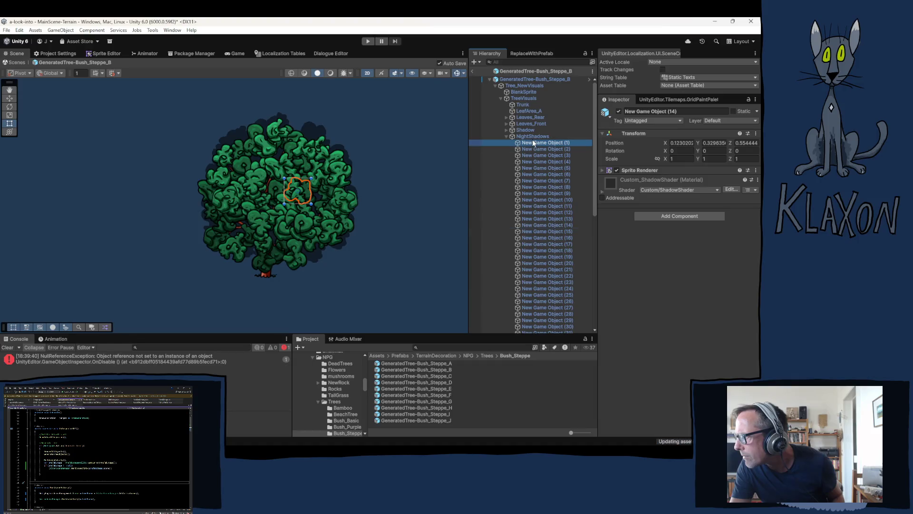
pyautogui.scroll(-8, 546, 204)
pyautogui.keyDown('shift'); pyautogui.click(546, 216); pyautogui.keyUp('shift')
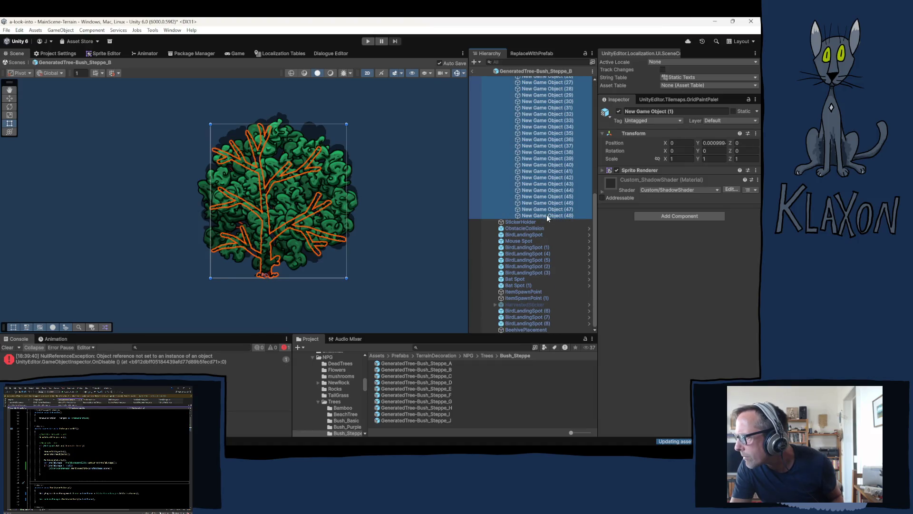
pyautogui.scroll(9, 542, 219)
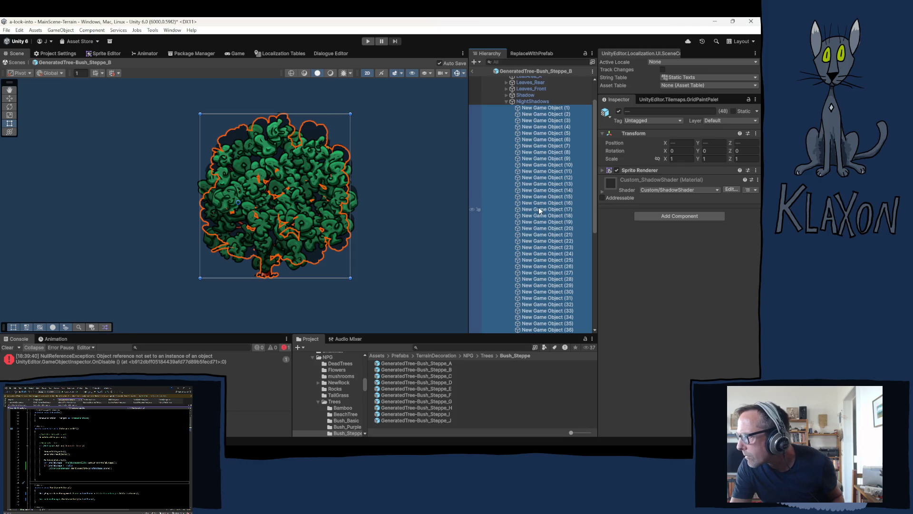
pyautogui.press('Delete')
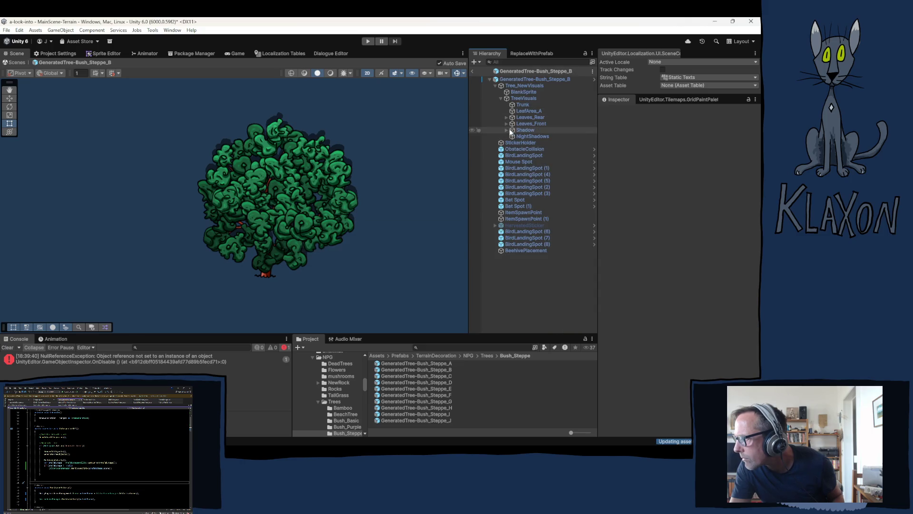
# Duplicate all 51 Shadow child objects with Ctrl+D and move the copies under NightShadows
pyautogui.click(506, 130)
pyautogui.click(532, 137)
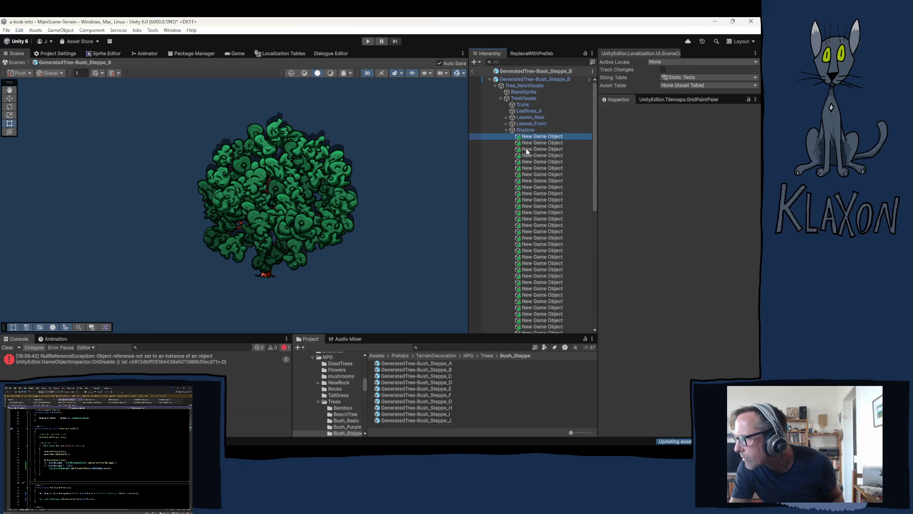
pyautogui.scroll(-1, 535, 193)
pyautogui.keyDown('shift'); pyautogui.click(532, 284); pyautogui.keyUp('shift')
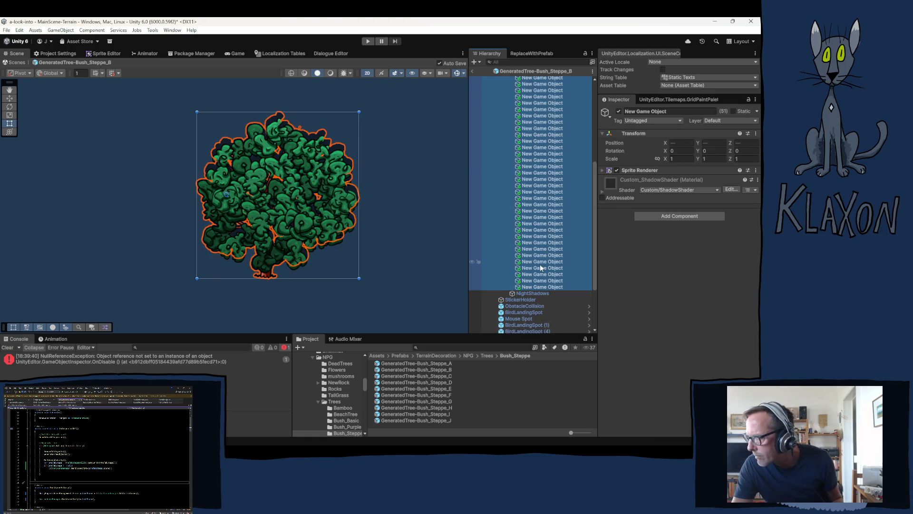
pyautogui.hotkey('ctrl', 'd')
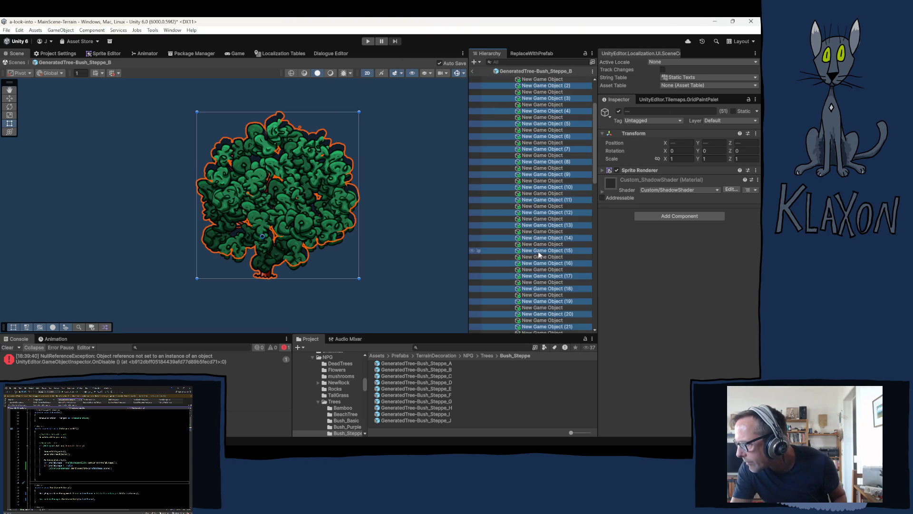
pyautogui.scroll(-20, 539, 256)
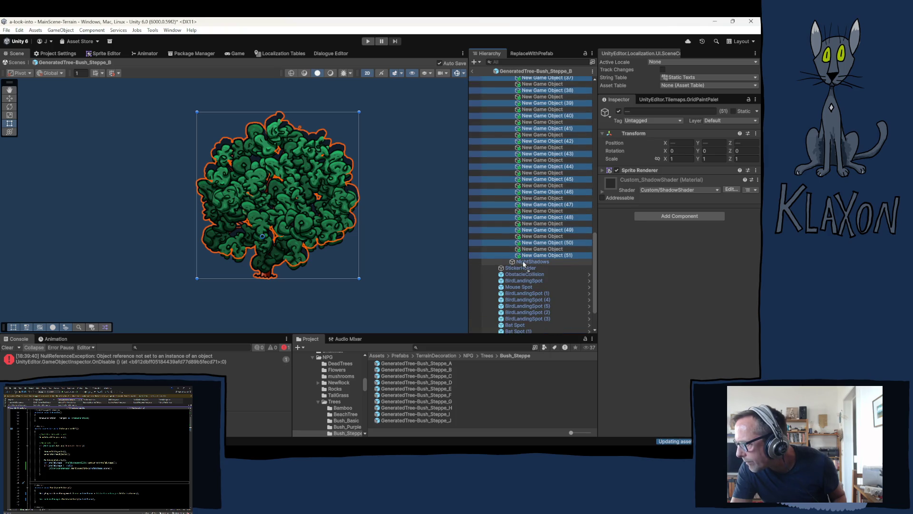
pyautogui.moveTo(524, 264); pyautogui.dragTo(523, 263)
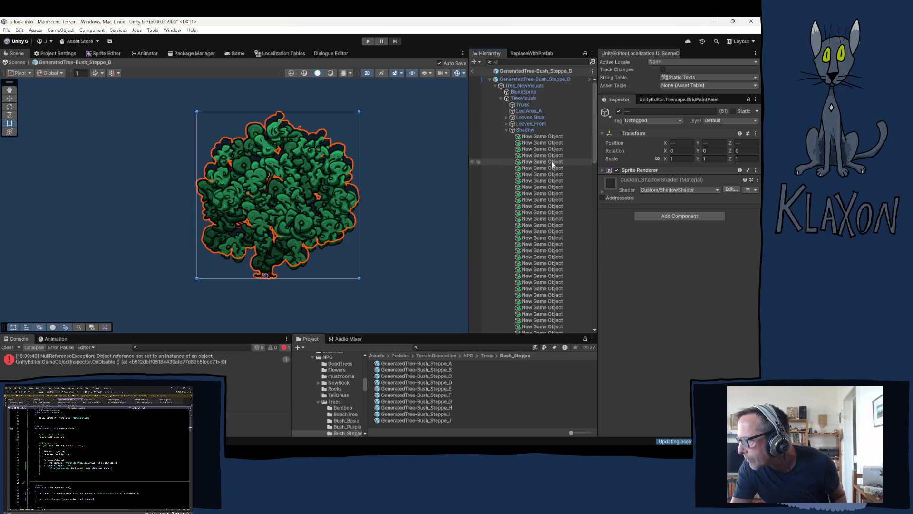
pyautogui.click(529, 91)
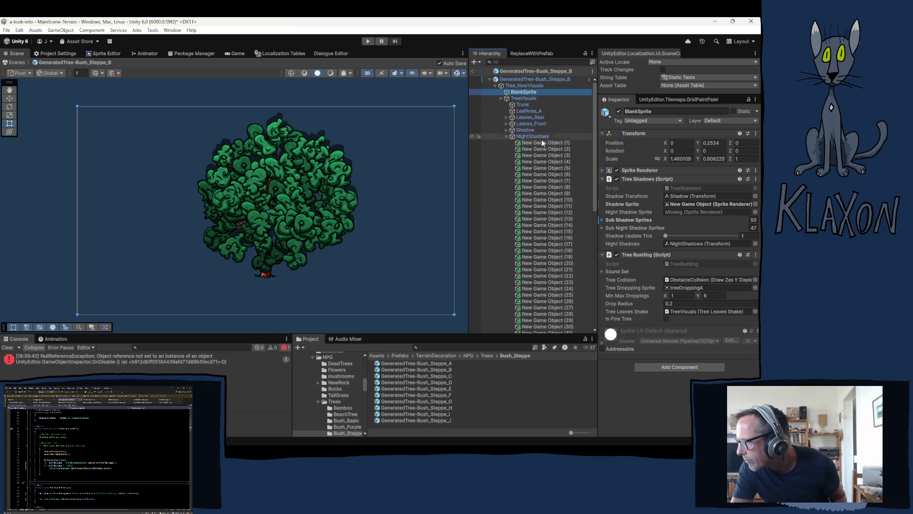
# Assign New Game Object (1) as the Night Shadow Sprite and reset Sub Night Shadow Sprites to 0
pyautogui.moveTo(542, 143)
pyautogui.mouseDown()
pyautogui.moveTo(622, 221)
pyautogui.moveTo(671, 210)
pyautogui.mouseUp()
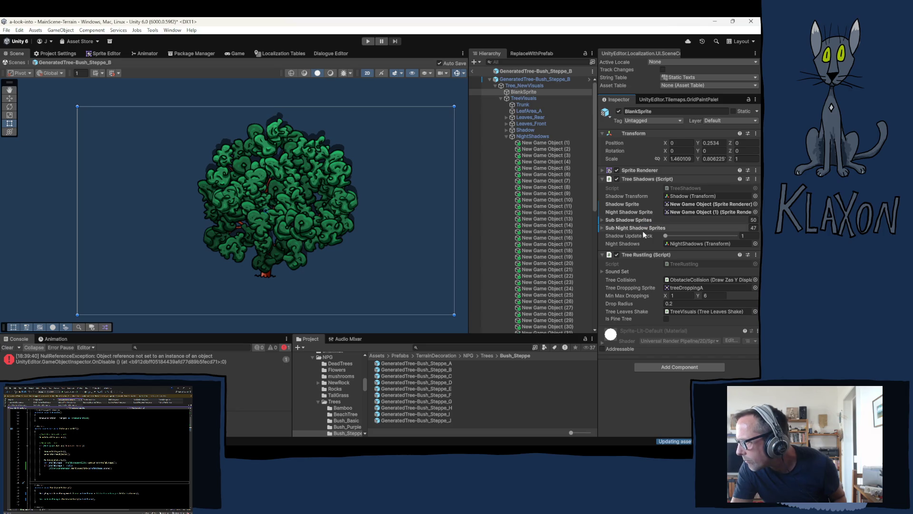
pyautogui.click(753, 228)
pyautogui.write('0')
pyautogui.press('Return')
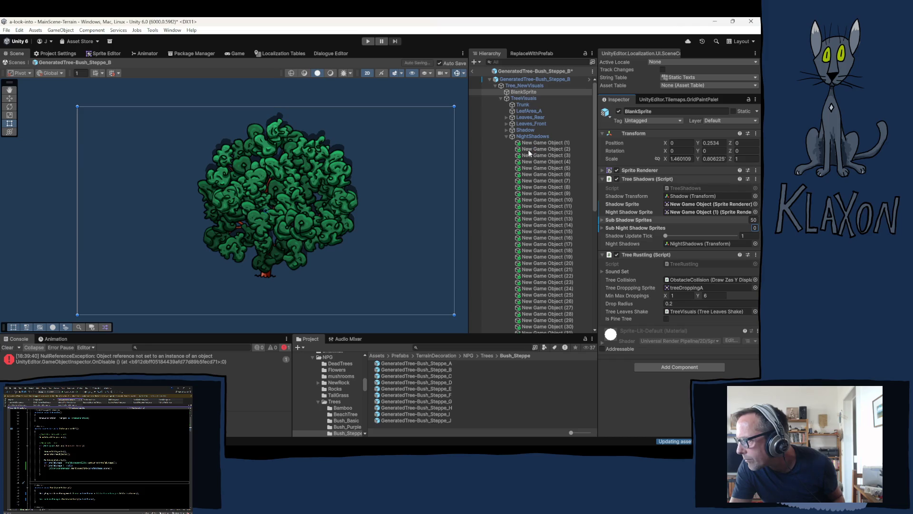
pyautogui.click(529, 150)
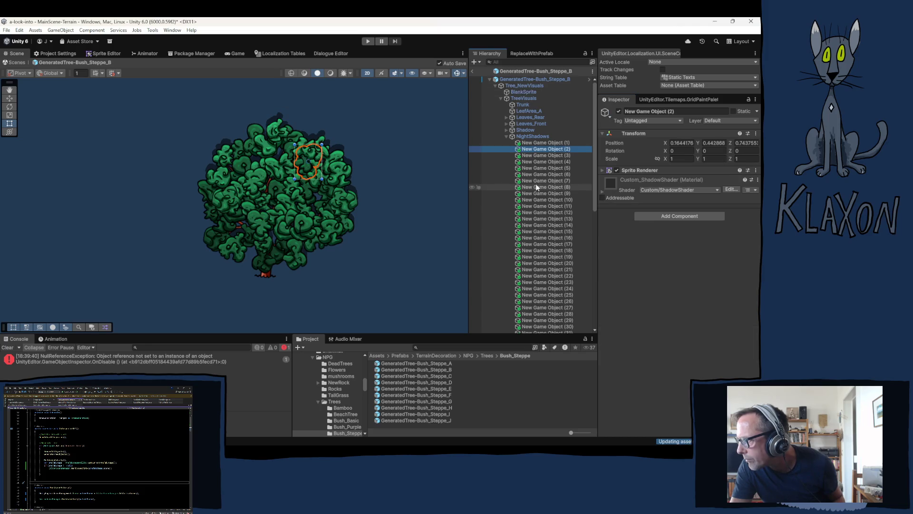
pyautogui.click(523, 87)
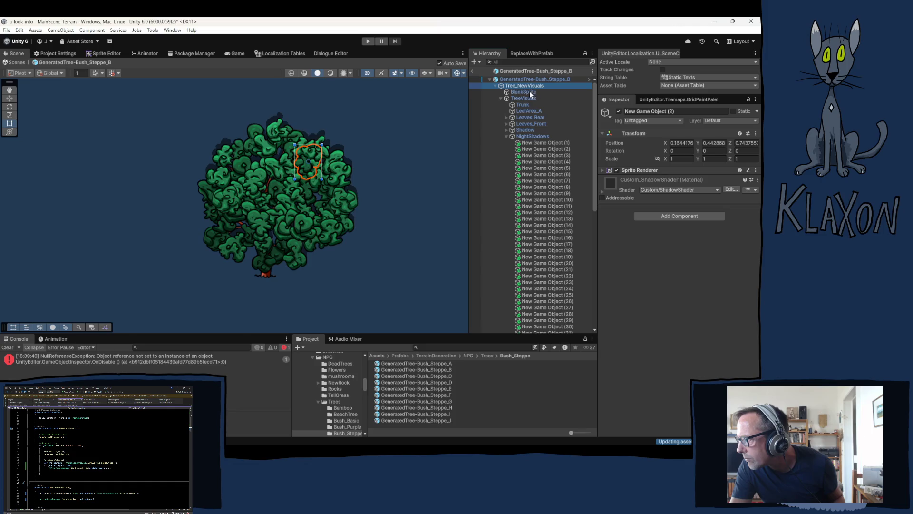
# Lock the Inspector and drag New Game Object (2)–(51) into Sub Night Shadow Sprites, giving 50 entries
pyautogui.click(748, 101)
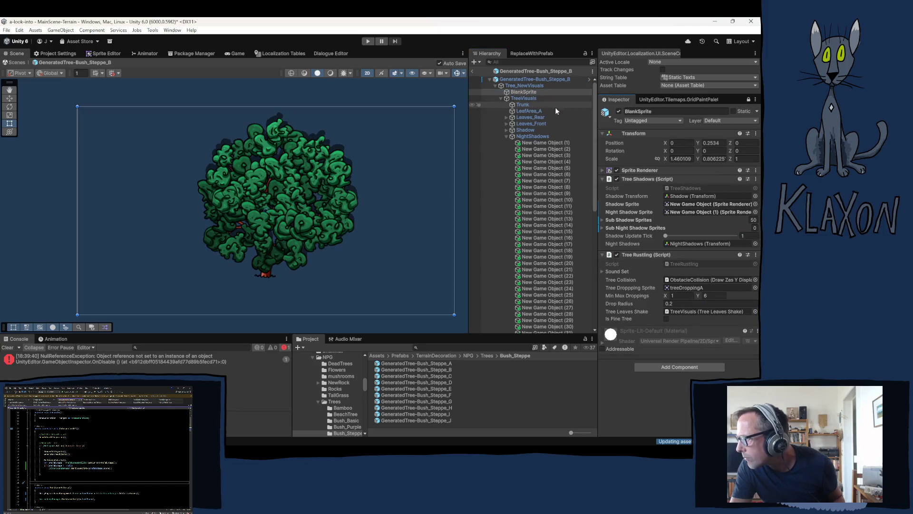
pyautogui.click(538, 149)
pyautogui.scroll(-10, 533, 185)
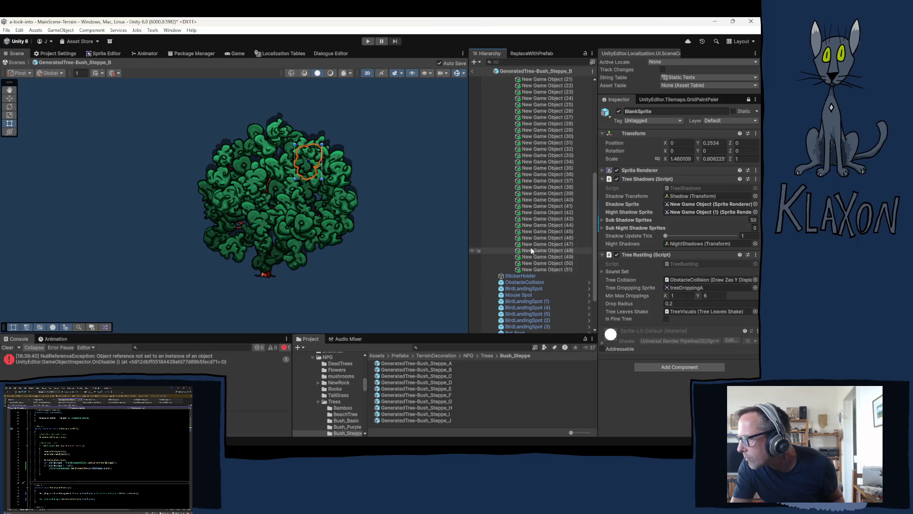
pyautogui.keyDown('shift'); pyautogui.click(535, 269); pyautogui.keyUp('shift')
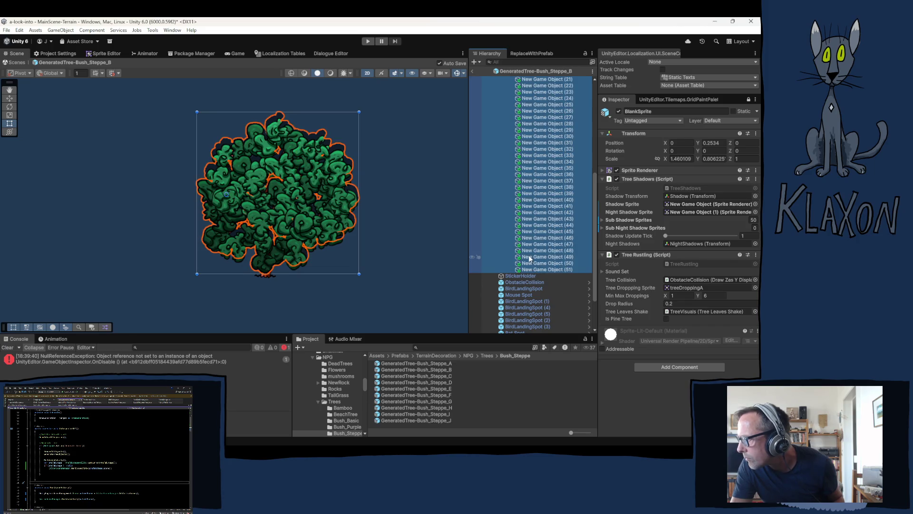
pyautogui.moveTo(575, 257); pyautogui.dragTo(626, 227)
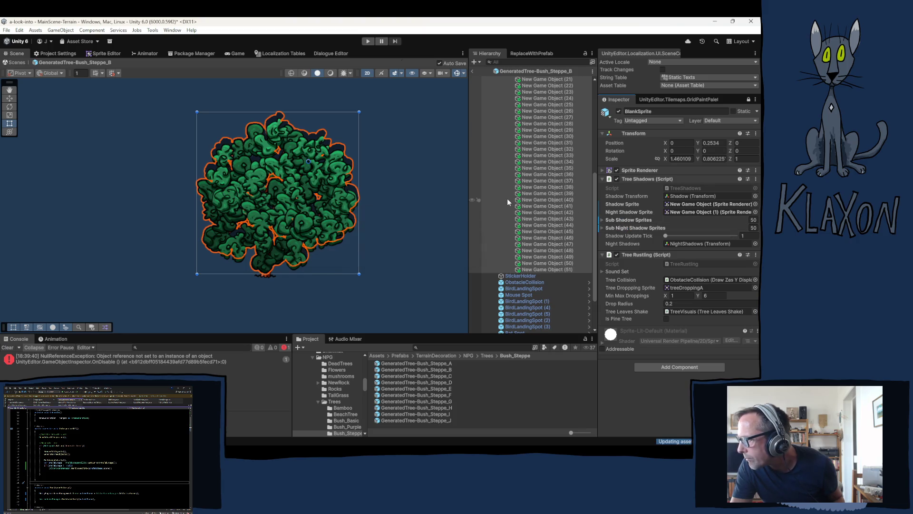
pyautogui.scroll(5, 539, 164)
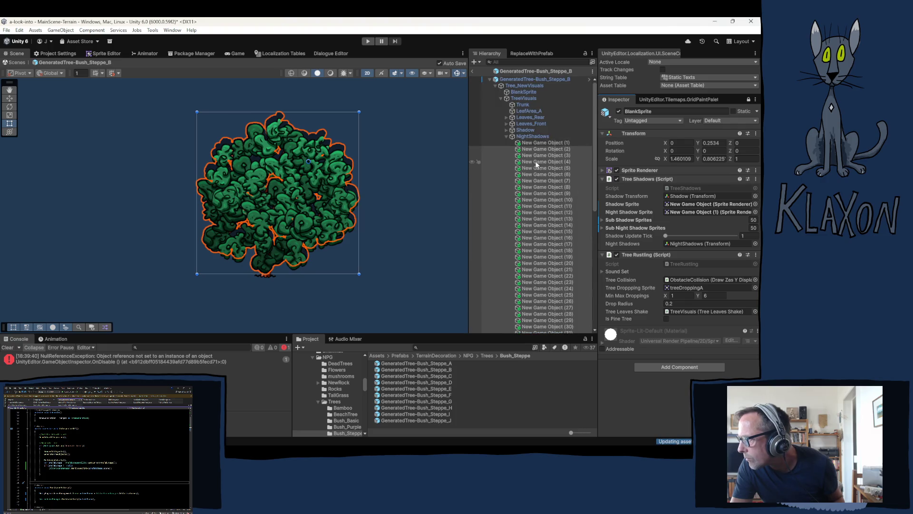
pyautogui.click(506, 136)
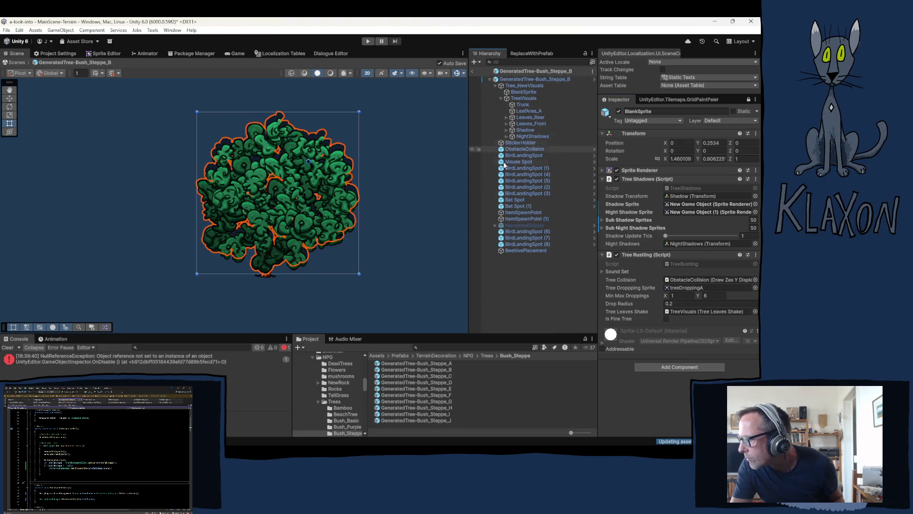
pyautogui.click(432, 374)
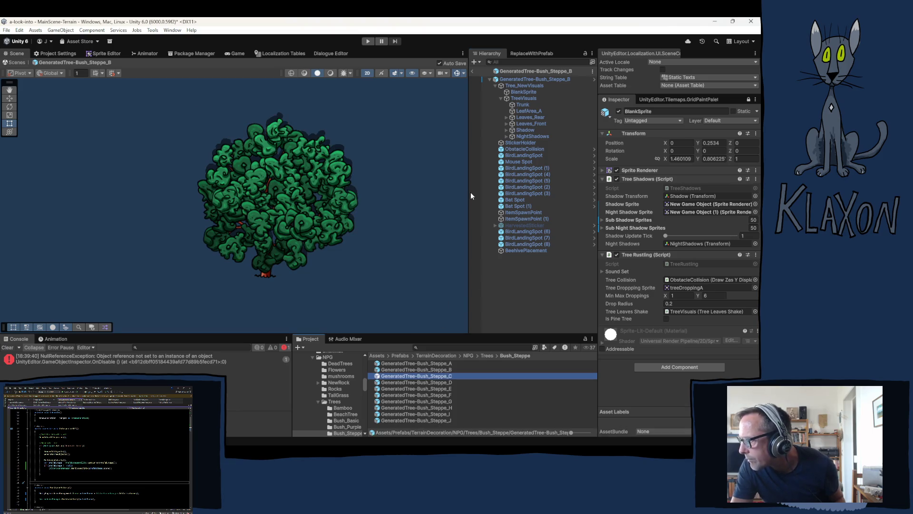
# Collapse Leaves_Rear, Leaves_Front and Shadow, then select NightShadows children (1) through (51) for deletion
pyautogui.click(506, 116)
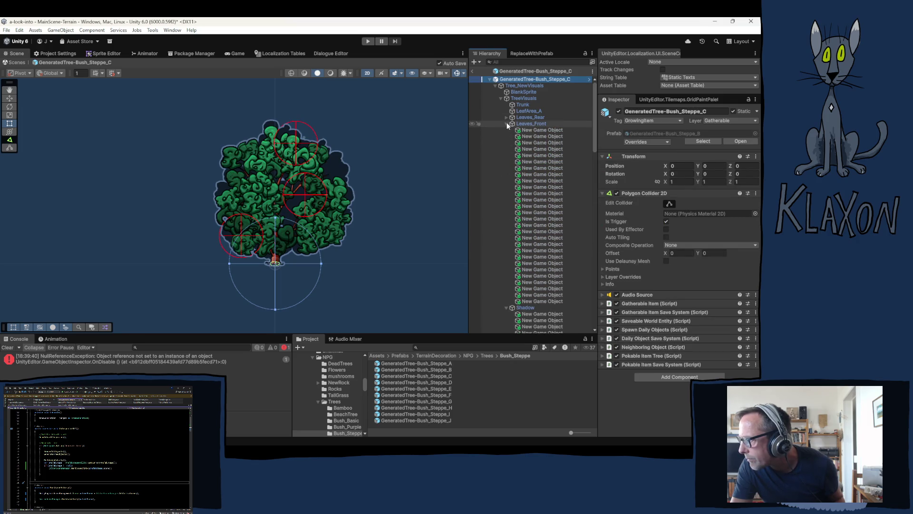
pyautogui.click(506, 123)
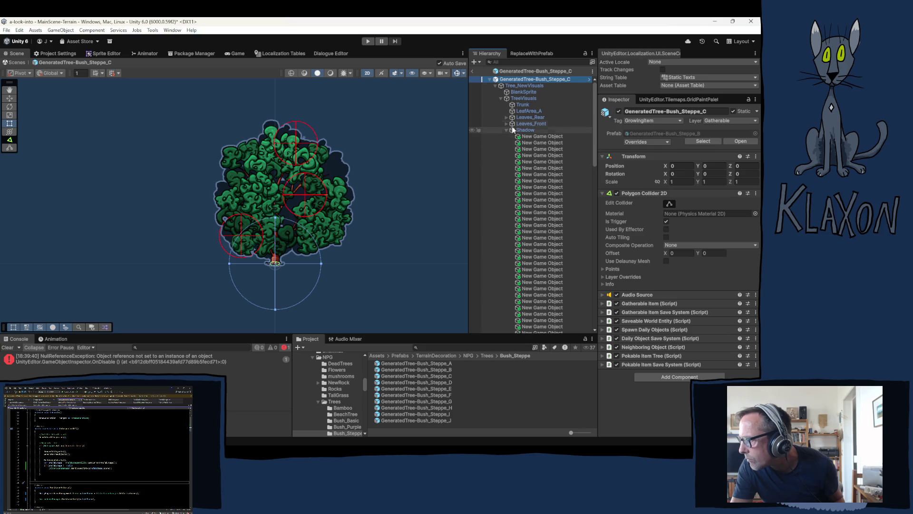
pyautogui.click(506, 130)
pyautogui.click(535, 143)
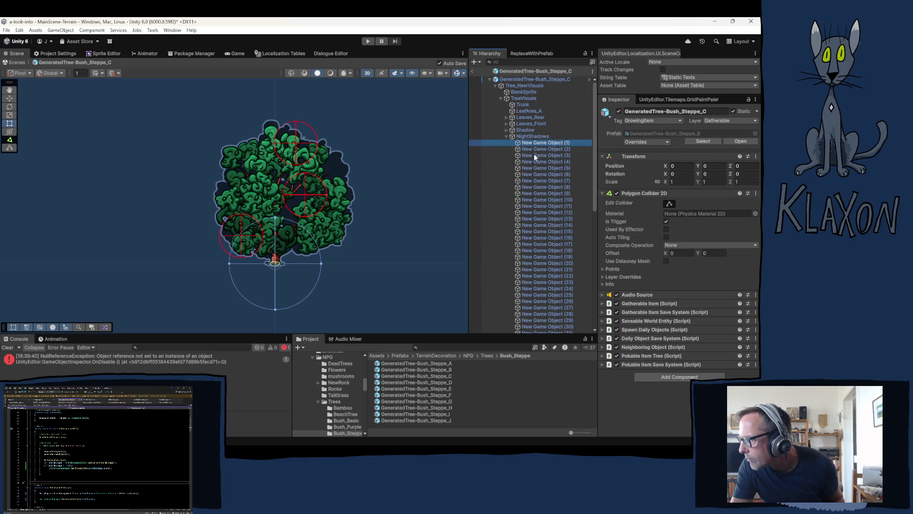
pyautogui.scroll(-5, 532, 206)
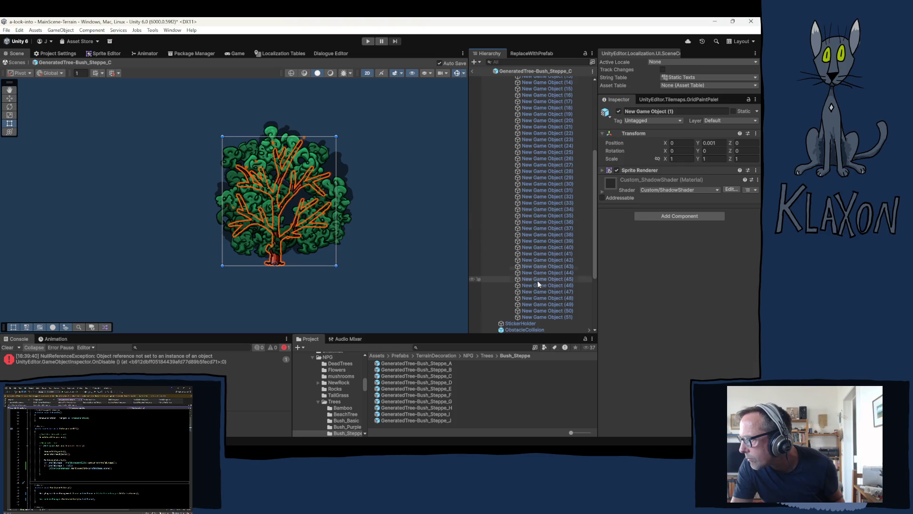
pyautogui.keyDown('shift'); pyautogui.click(552, 317); pyautogui.keyUp('shift')
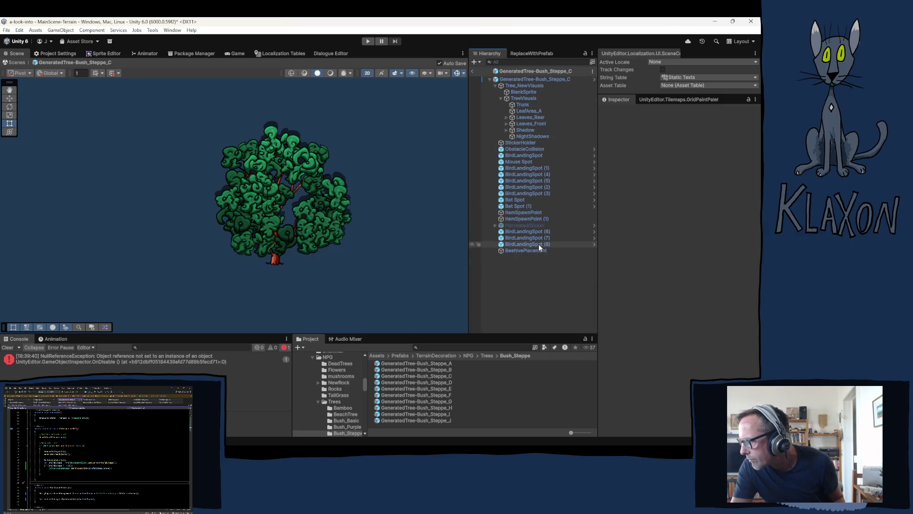
# Duplicate all 46 child objects of the Shadow group
pyautogui.click(506, 129)
pyautogui.click(528, 137)
pyautogui.scroll(-5, 538, 210)
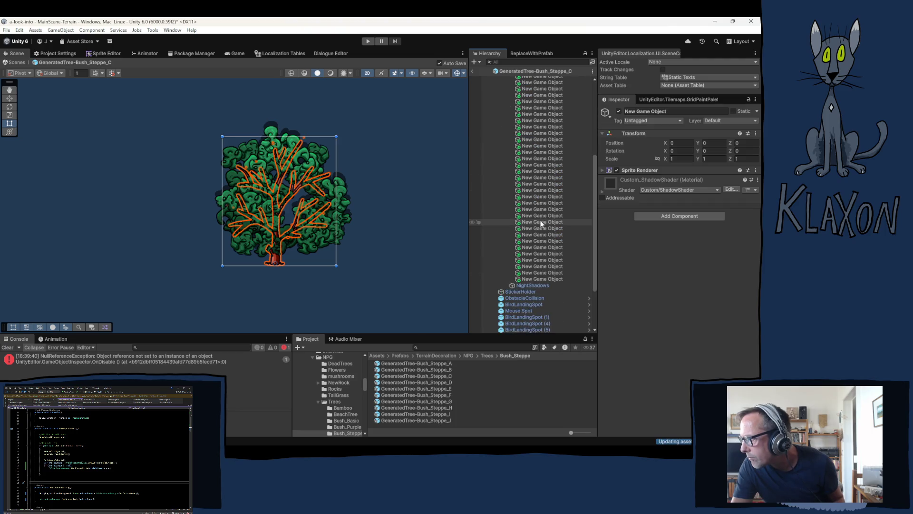
pyautogui.keyDown('shift'); pyautogui.click(531, 279); pyautogui.keyUp('shift')
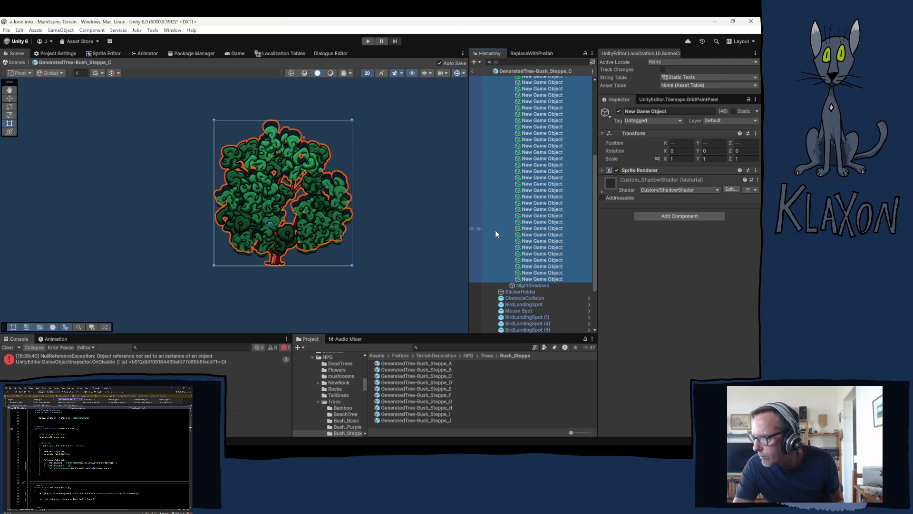
pyautogui.hotkey('ctrl', 'd')
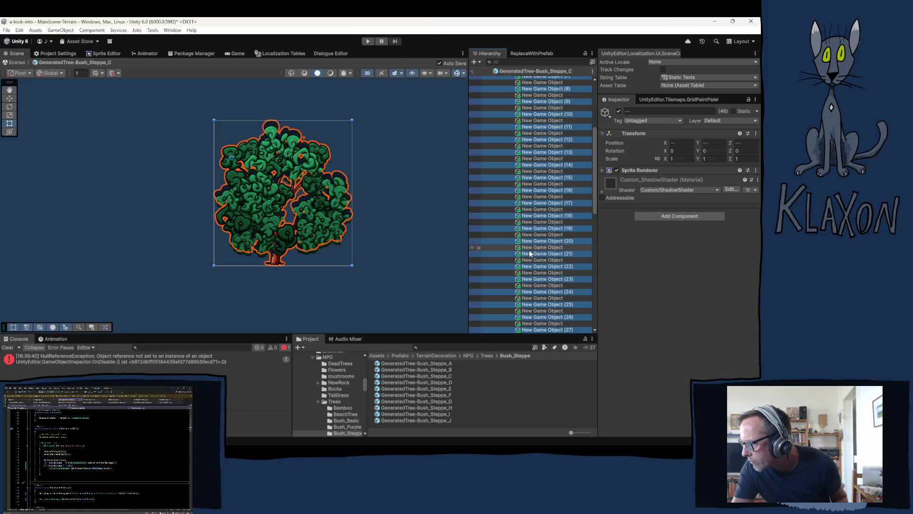
# Move the 46 duplicates under NightShadows and collapse the Shadow group
pyautogui.scroll(-10, 529, 247)
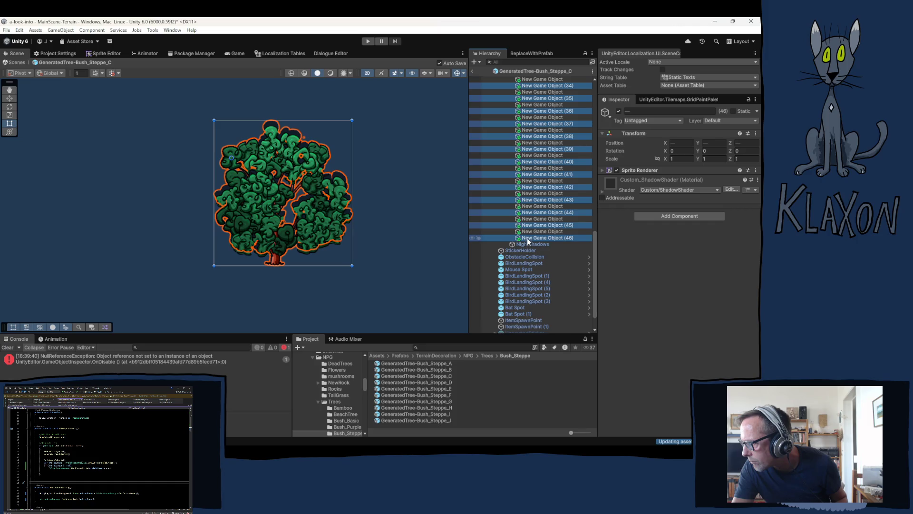
pyautogui.moveTo(527, 247); pyautogui.dragTo(526, 244)
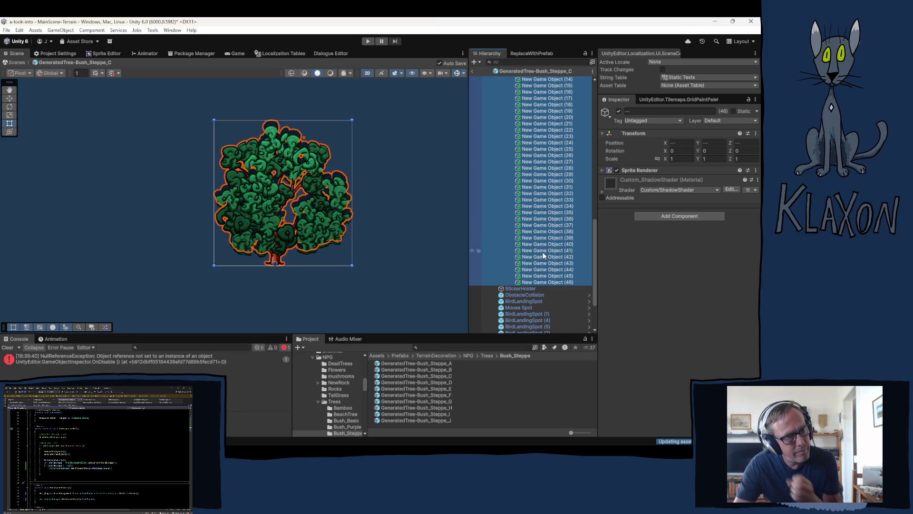
pyautogui.scroll(5, 542, 252)
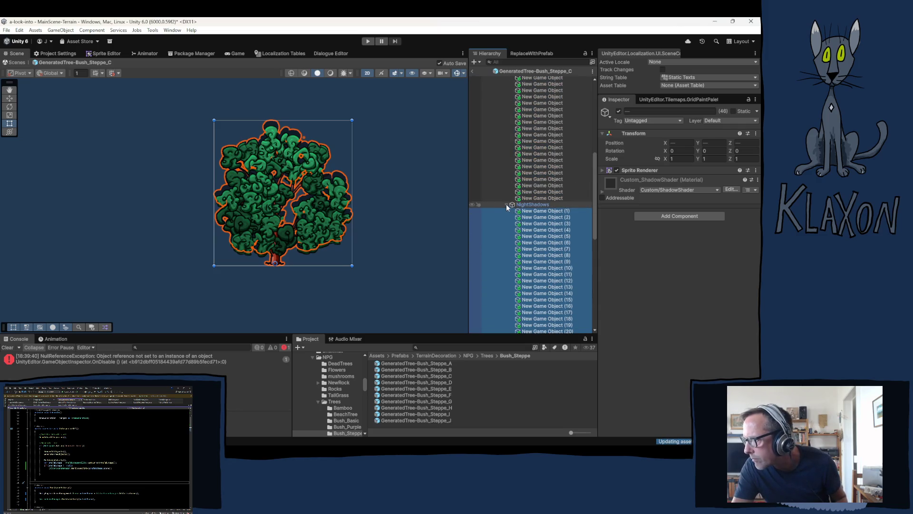
pyautogui.scroll(10, 533, 216)
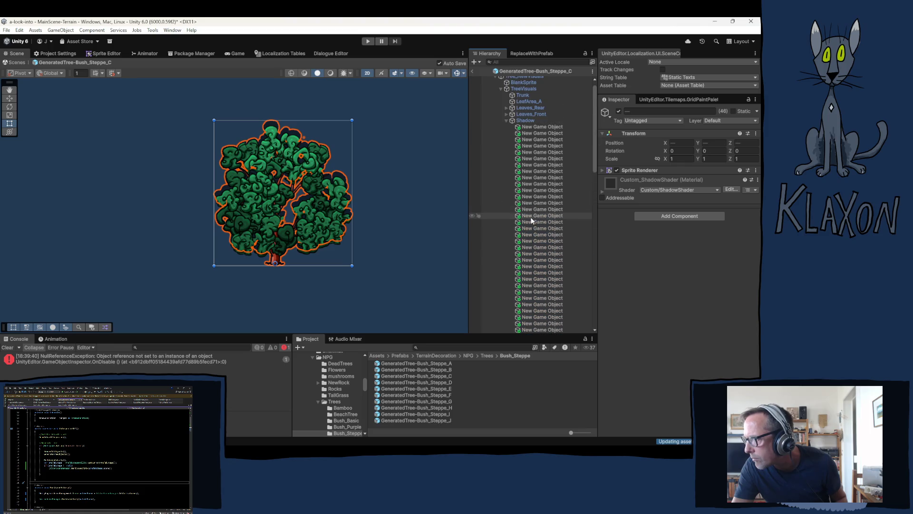
pyautogui.click(507, 120)
pyautogui.click(526, 89)
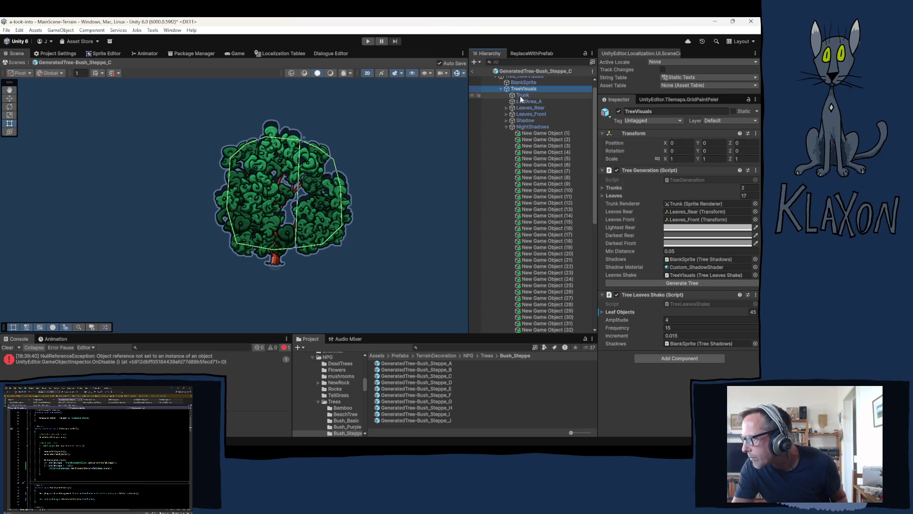
# On BlankSprite, set Night Shadow Sprite to New Game Object (1) and Sub Night Shadow Sprites size to 0
pyautogui.click(526, 82)
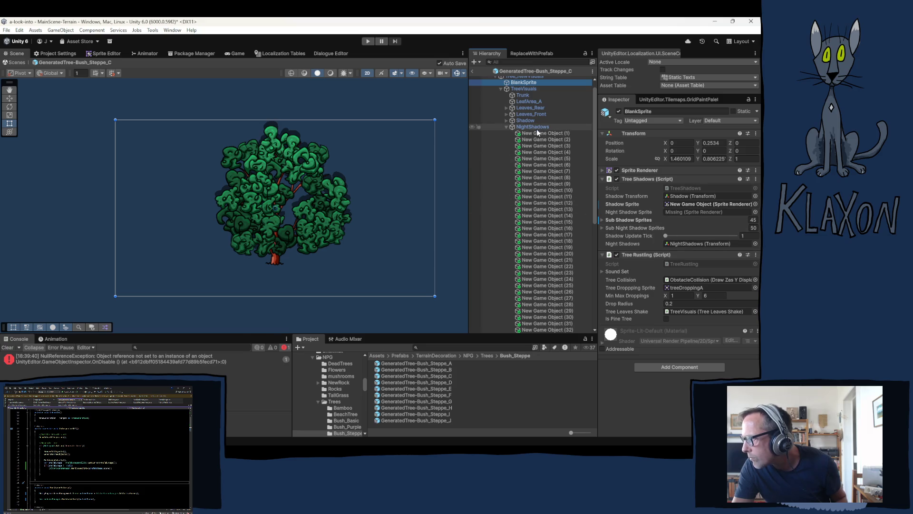
pyautogui.moveTo(537, 133); pyautogui.dragTo(675, 212)
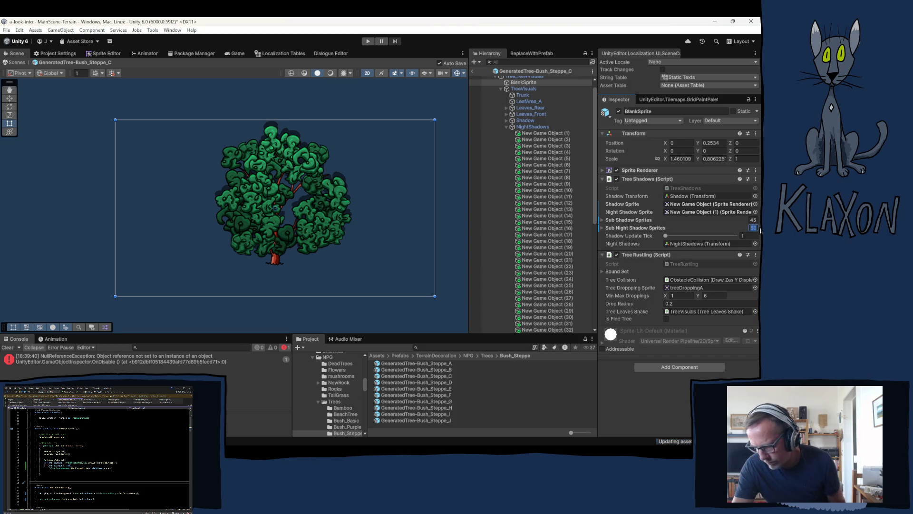
pyautogui.write('0')
pyautogui.press('Return')
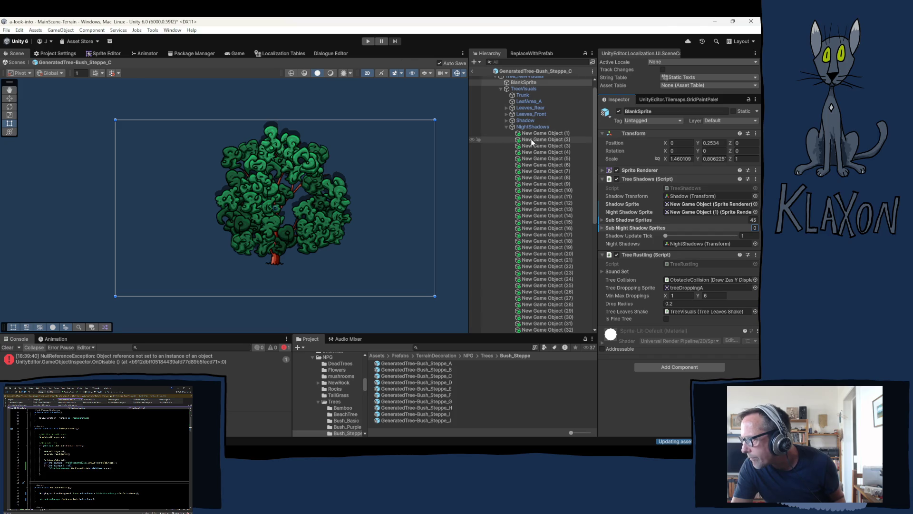
# Assign NightShadows objects (2) through (46) to BlankSprite's Sub Night Shadow Sprites list
pyautogui.click(542, 140)
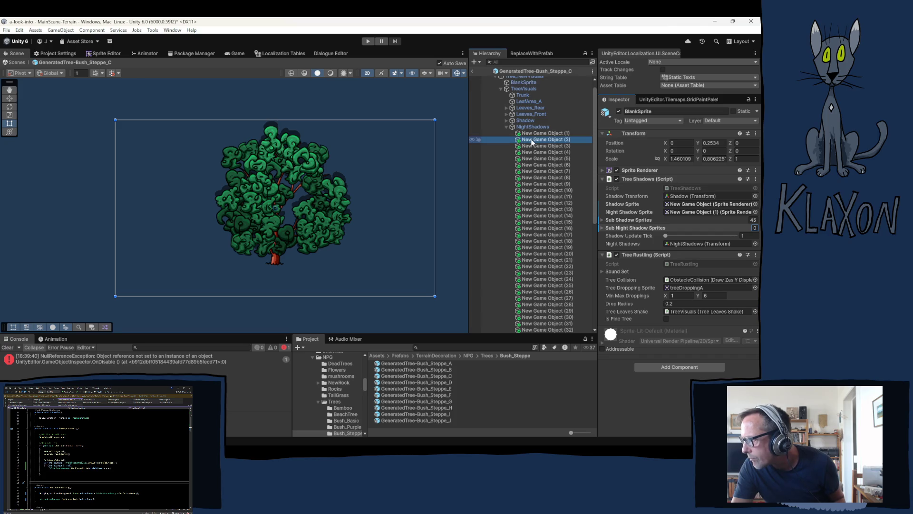
pyautogui.click(526, 84)
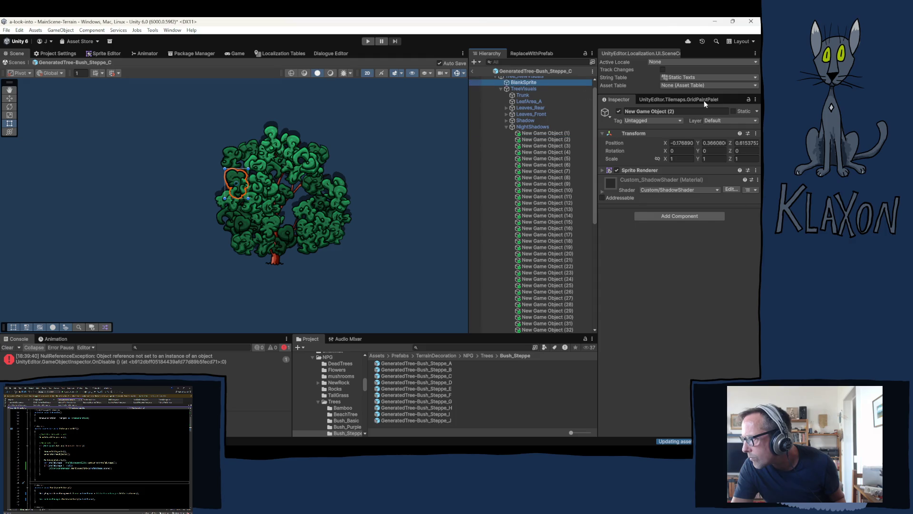
pyautogui.click(540, 142)
pyautogui.scroll(-5, 532, 248)
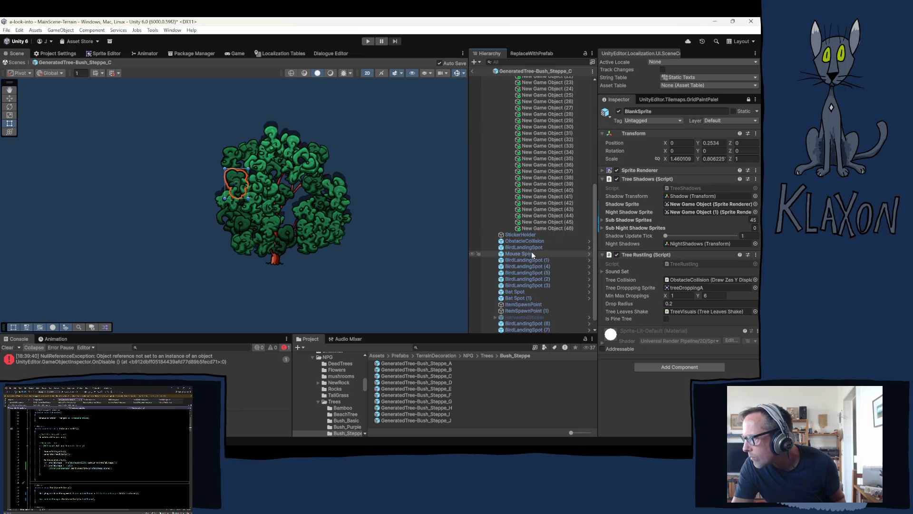
pyautogui.keyDown('shift'); pyautogui.click(527, 229); pyautogui.keyUp('shift')
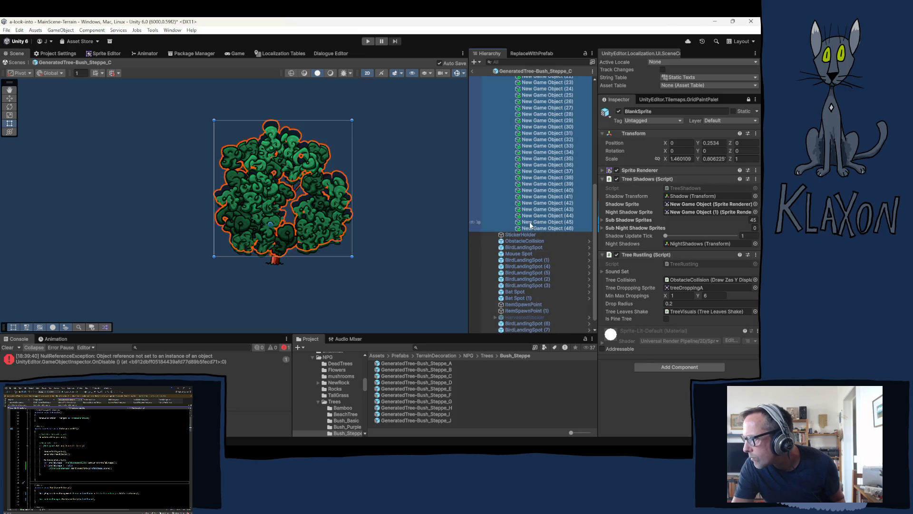
pyautogui.click(618, 216)
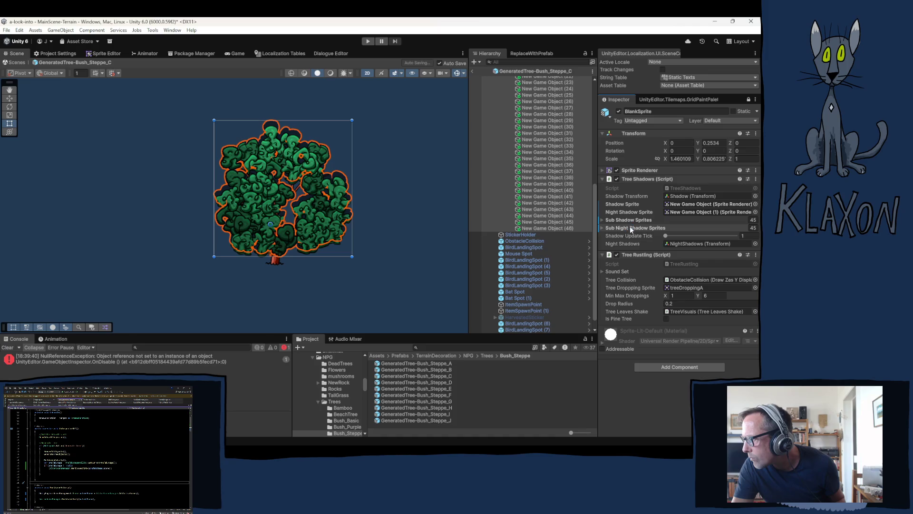
pyautogui.click(432, 382)
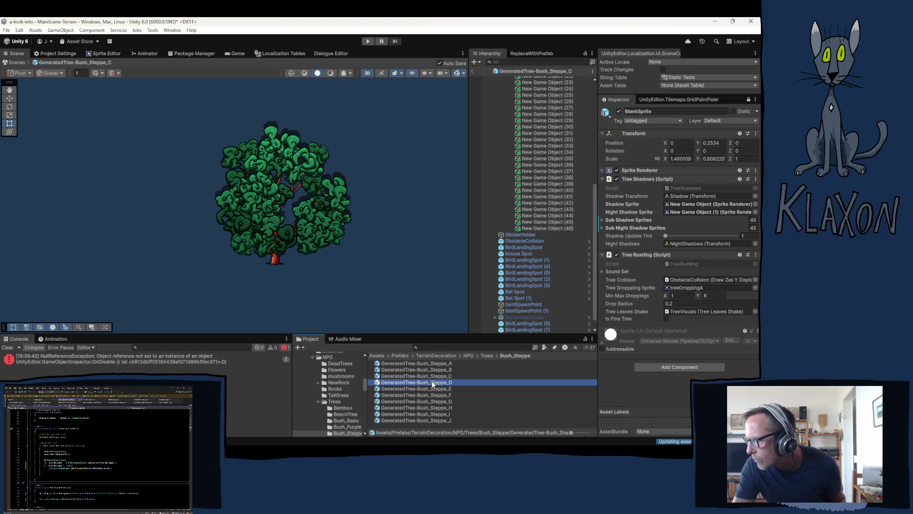
# Open the Bush_Steppe_D prefab and select its old NightShadows objects (1) to (46) for removal
pyautogui.doubleClick(432, 385)
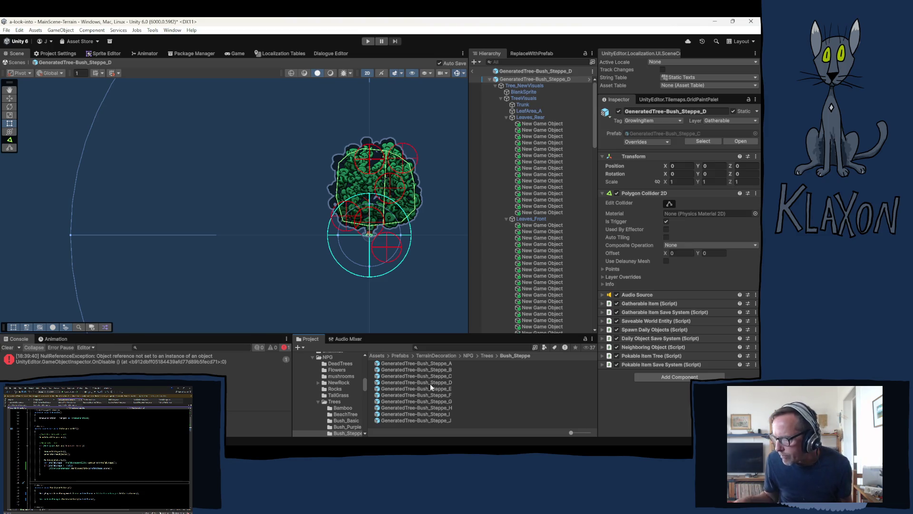
pyautogui.click(506, 117)
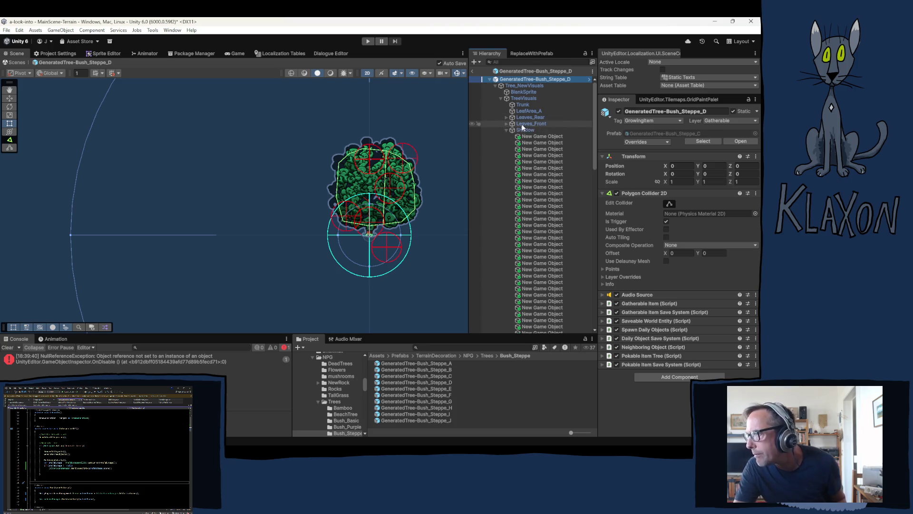
pyautogui.click(506, 124)
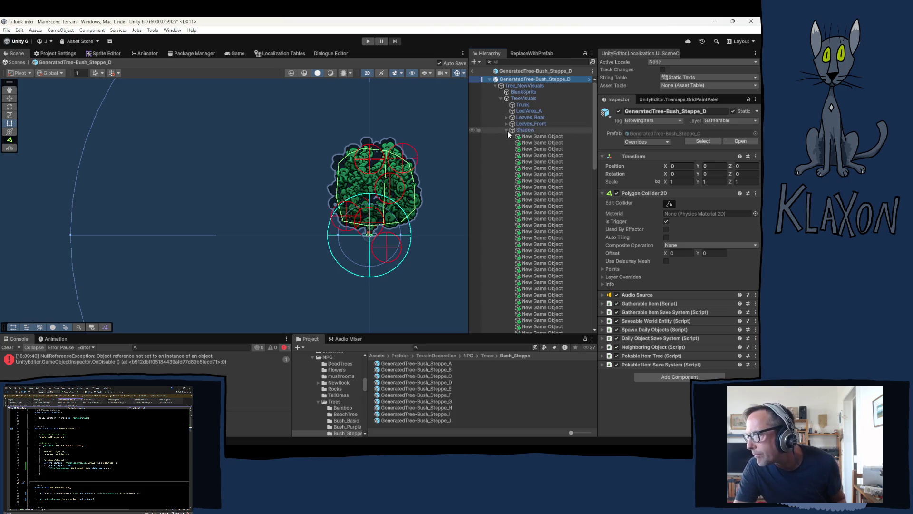
pyautogui.click(535, 138)
pyautogui.scroll(-5, 534, 226)
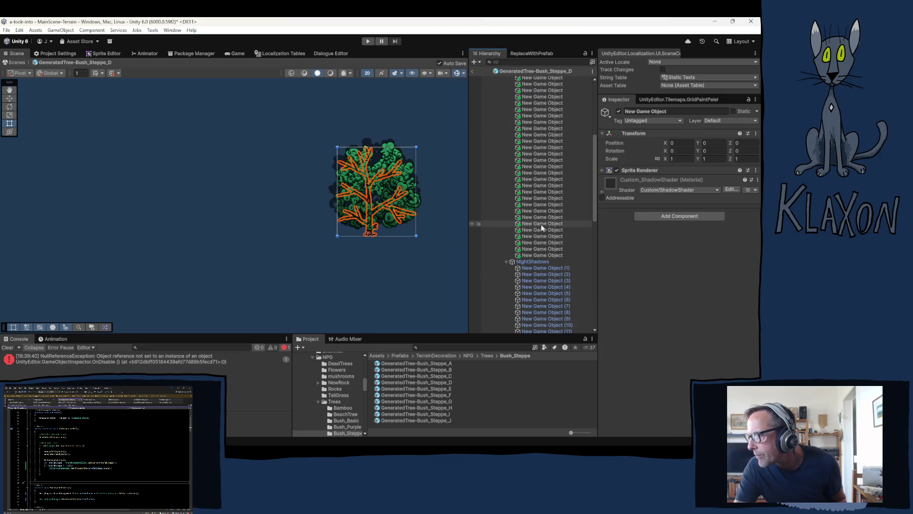
pyautogui.click(543, 268)
pyautogui.scroll(-10, 542, 285)
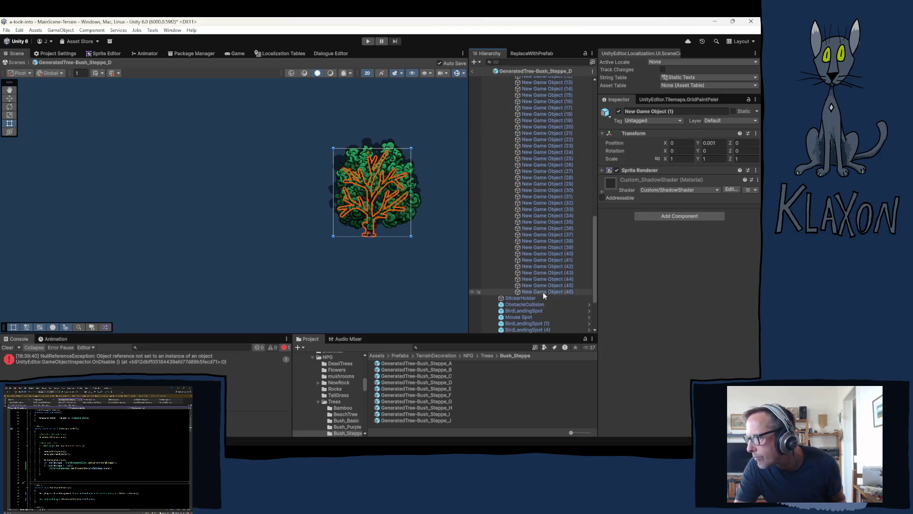
pyautogui.keyDown('shift'); pyautogui.click(537, 292); pyautogui.keyUp('shift')
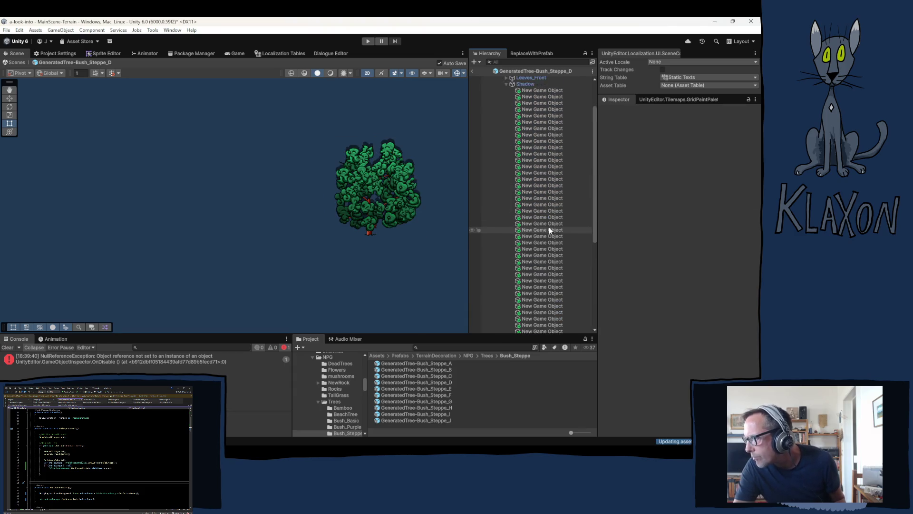
# Duplicate all 46 Shadow objects for the new NightShadows group
pyautogui.click(534, 114)
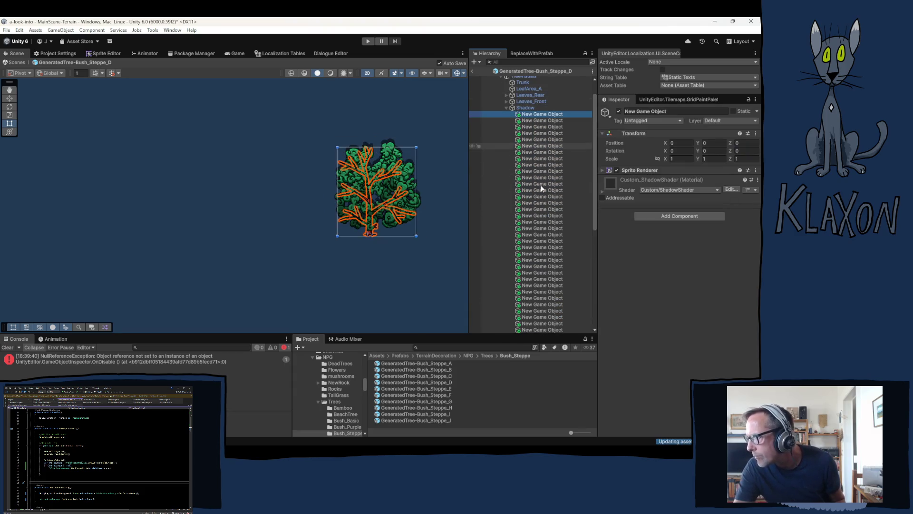
pyautogui.scroll(-5, 540, 190)
pyautogui.scroll(-2, 541, 200)
pyautogui.keyDown('shift'); pyautogui.click(539, 233); pyautogui.keyUp('shift')
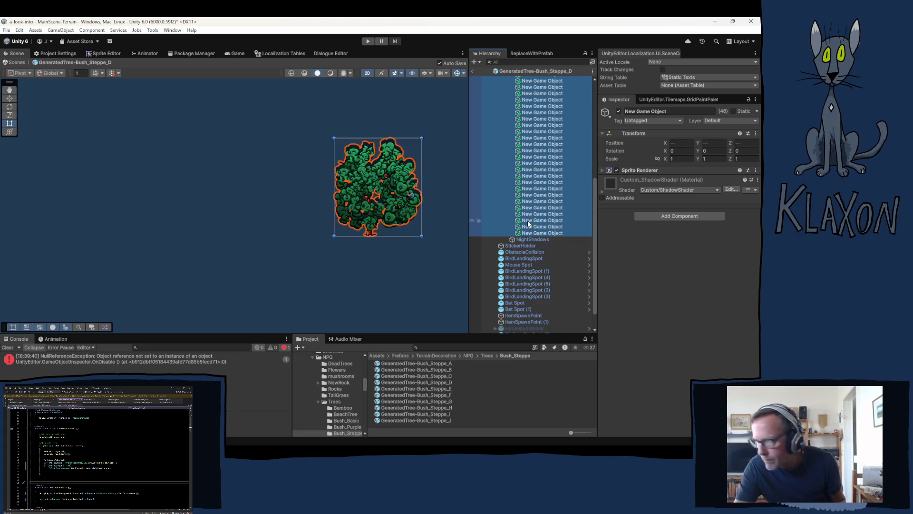
pyautogui.hotkey('ctrl', 'd')
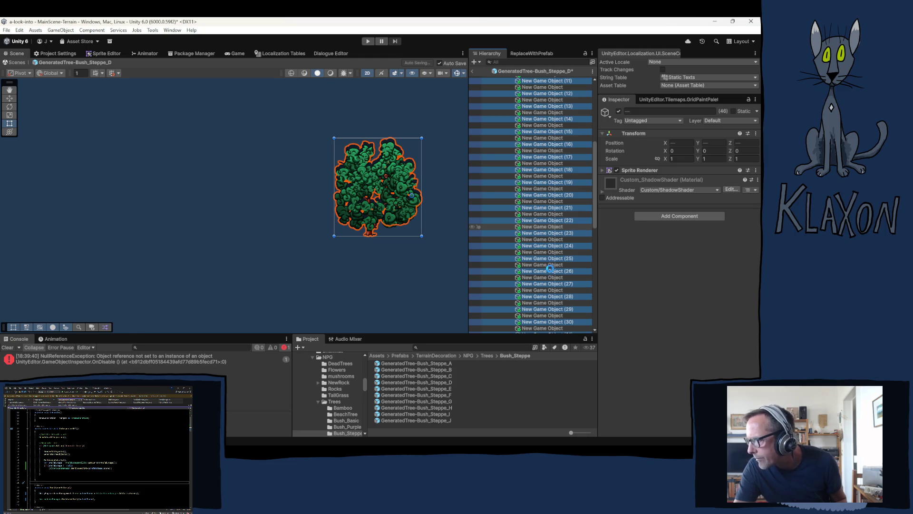
pyautogui.scroll(-10, 543, 256)
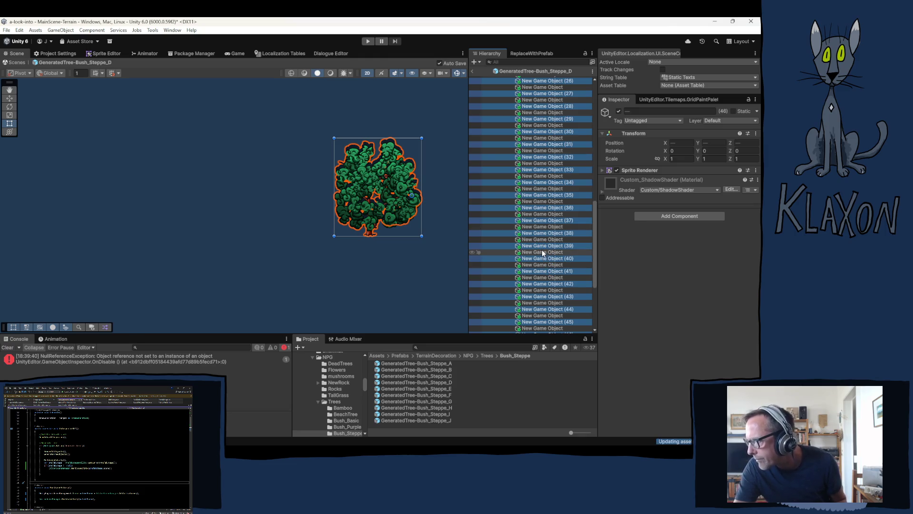
pyautogui.scroll(-5, 543, 254)
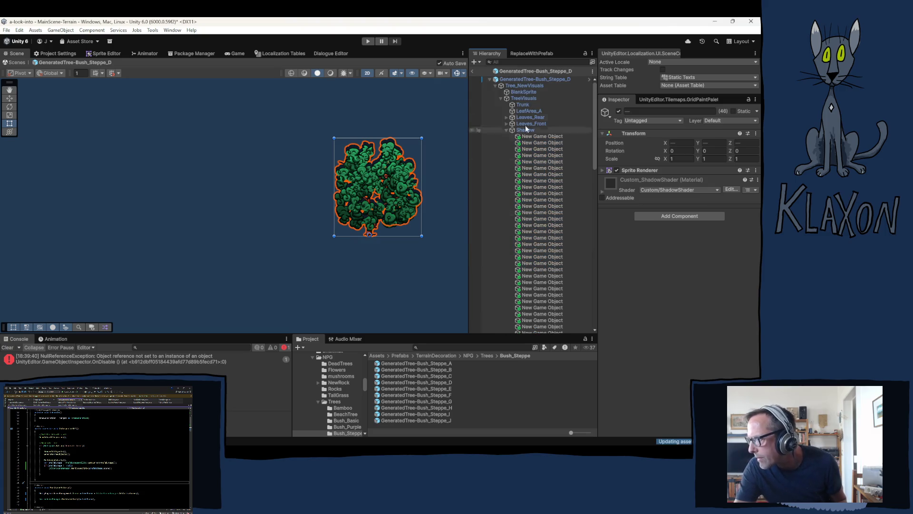
# Set BlankSprite's Night Shadow Sprite to New Game Object (1) and empty Sub Night Shadow Sprites to 0
pyautogui.click(523, 93)
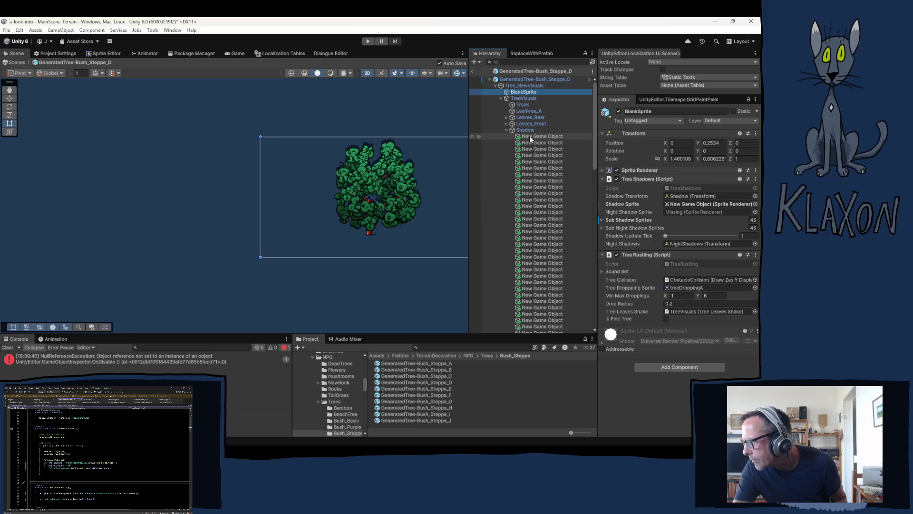
pyautogui.click(506, 130)
pyautogui.click(507, 136)
pyautogui.moveTo(542, 142); pyautogui.dragTo(689, 212)
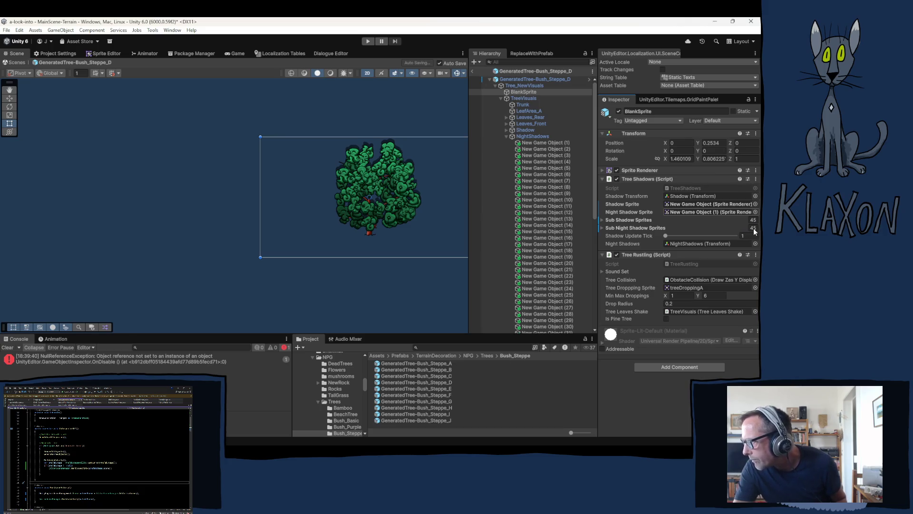
pyautogui.click(754, 228)
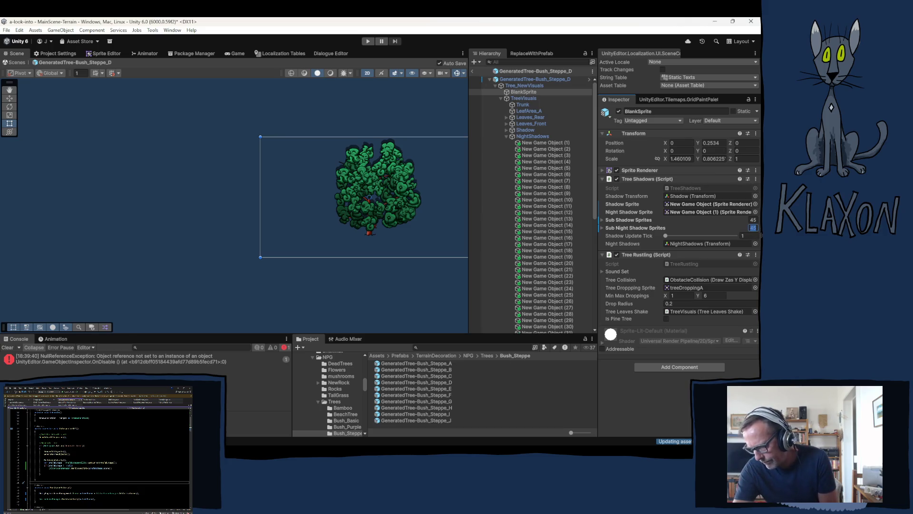
pyautogui.write('0')
pyautogui.press('Return')
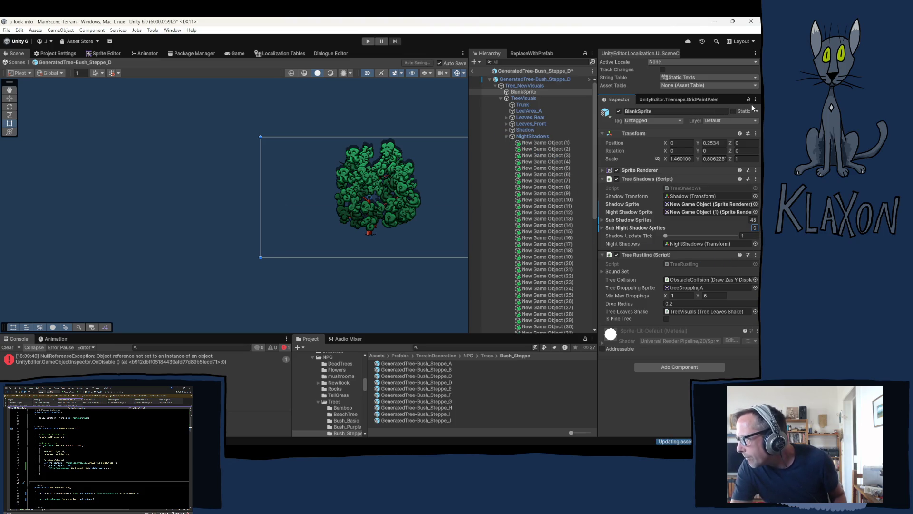
# Fill Sub Night Shadow Sprites with NightShadows objects (2) through (46)
pyautogui.click(549, 149)
pyautogui.scroll(-6, 563, 246)
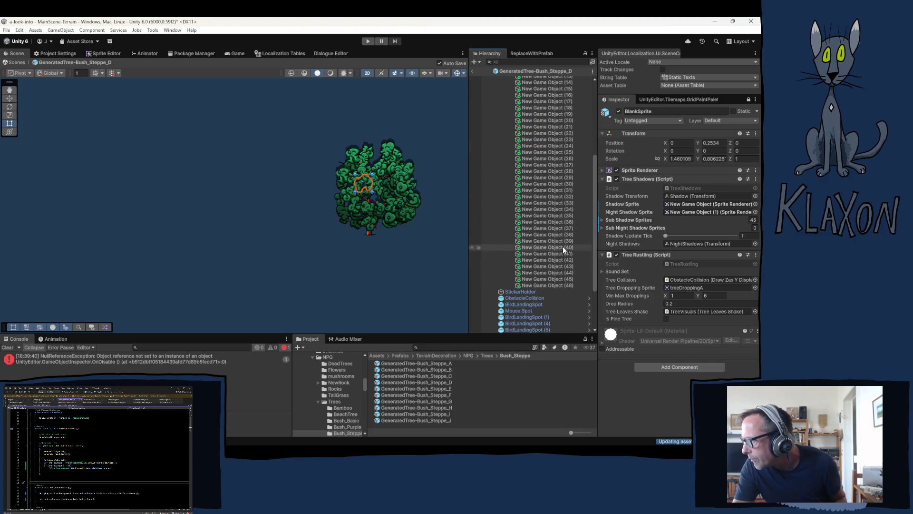
pyautogui.keyDown('shift'); pyautogui.click(556, 286); pyautogui.keyUp('shift')
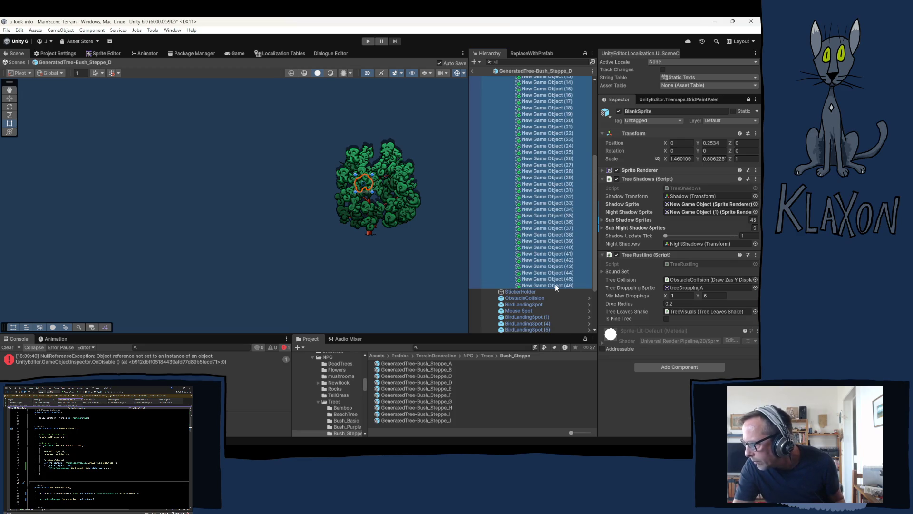
pyautogui.moveTo(551, 268); pyautogui.dragTo(621, 228)
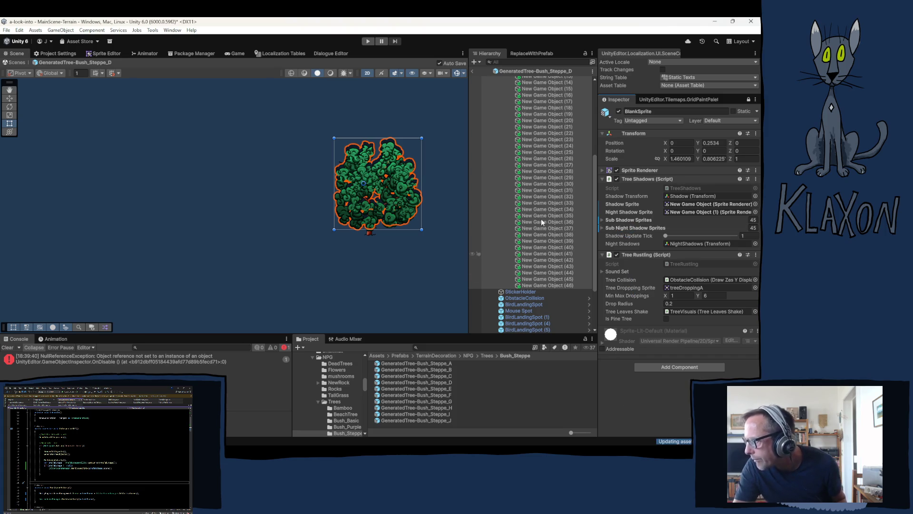
# Scroll back up and select the GeneratedTree-Bush_Steppe_E prefab in the Project window
pyautogui.scroll(5, 537, 143)
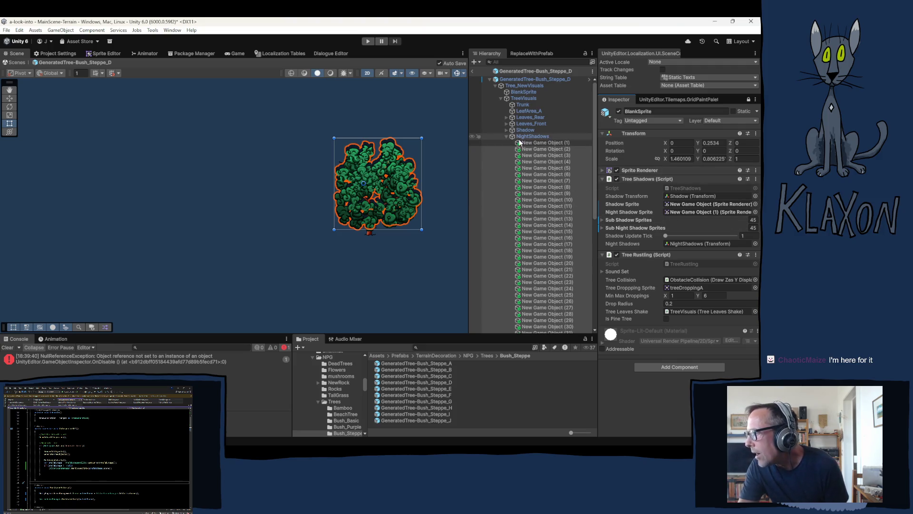
pyautogui.click(411, 388)
# Open GeneratedTree-Bush_Steppe_E and delete NightShadows' old New Game Object (1) through (46)
pyautogui.doubleClick(411, 389)
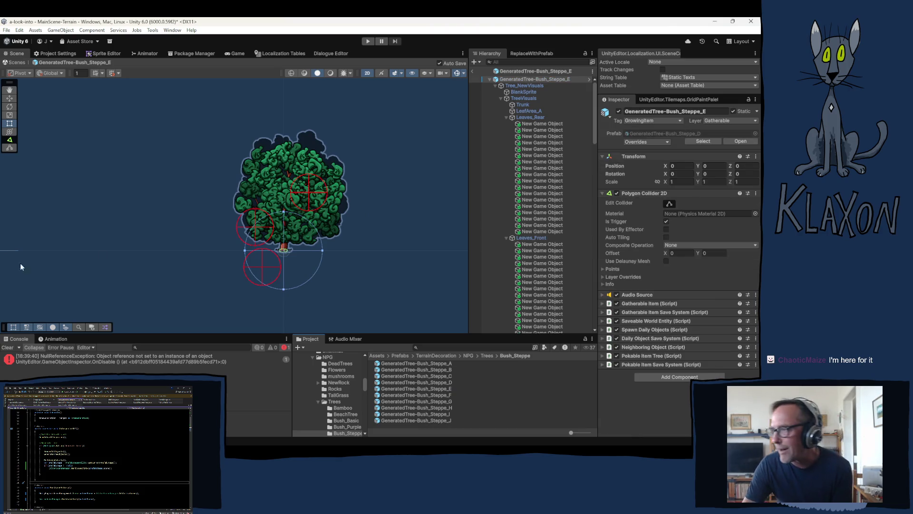
pyautogui.click(507, 117)
pyautogui.click(507, 124)
pyautogui.click(506, 129)
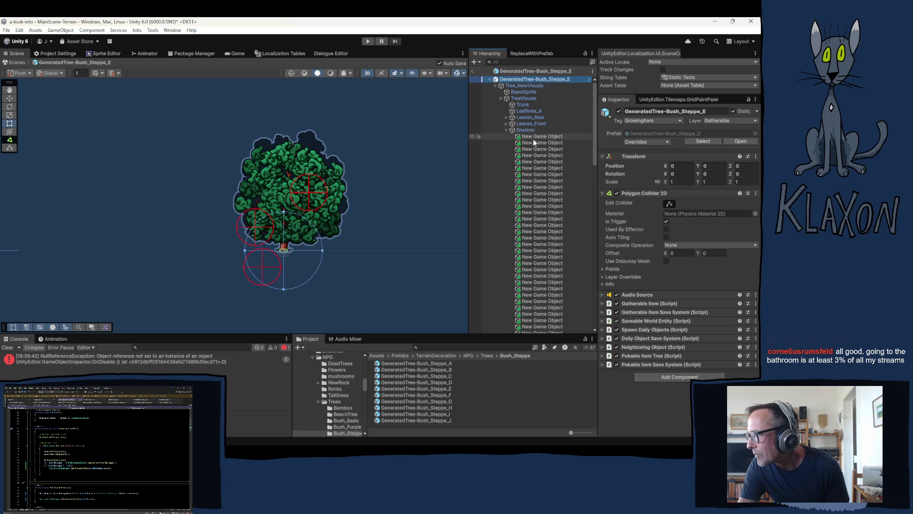
pyautogui.scroll(-5, 535, 136)
pyautogui.click(546, 232)
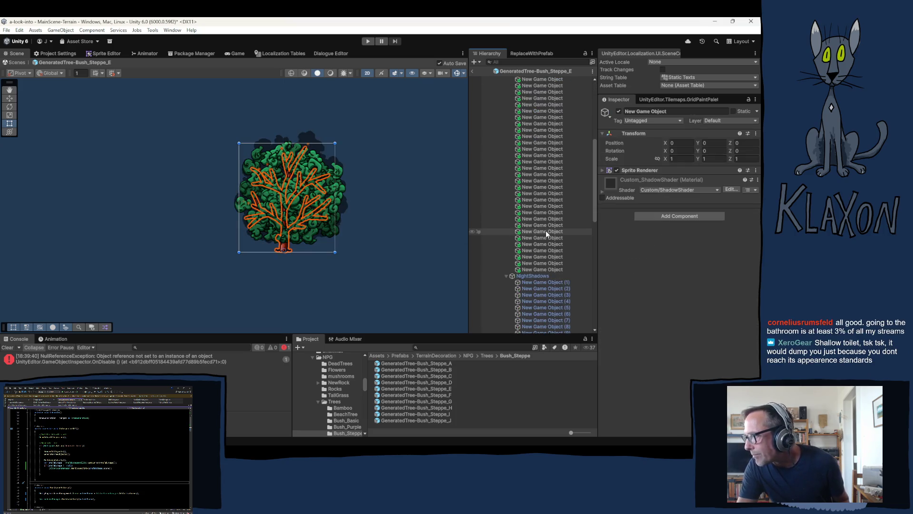
pyautogui.click(534, 282)
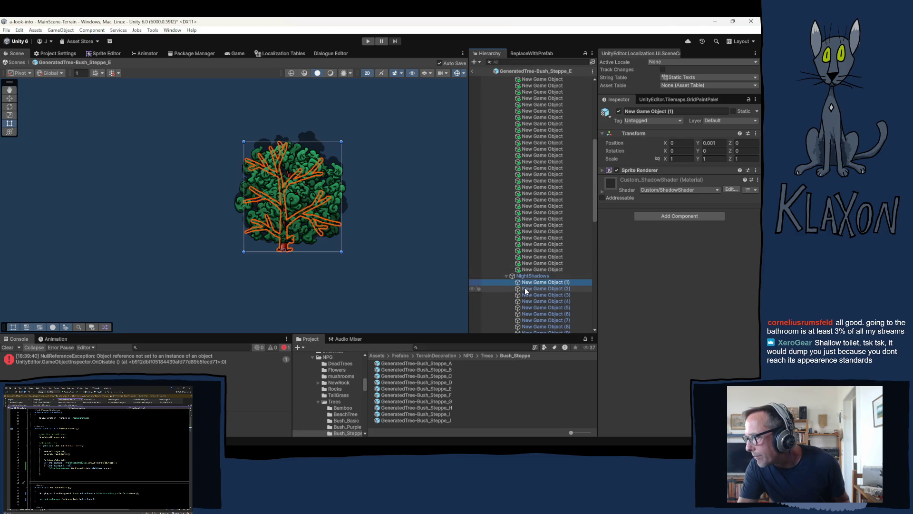
pyautogui.scroll(-10, 528, 290)
pyautogui.keyDown('shift'); pyautogui.click(544, 281); pyautogui.keyUp('shift')
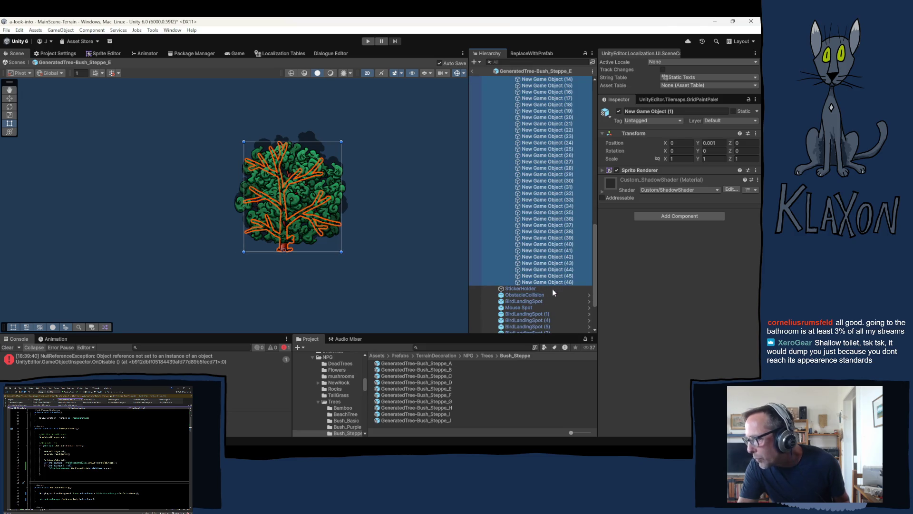
pyautogui.press('Delete')
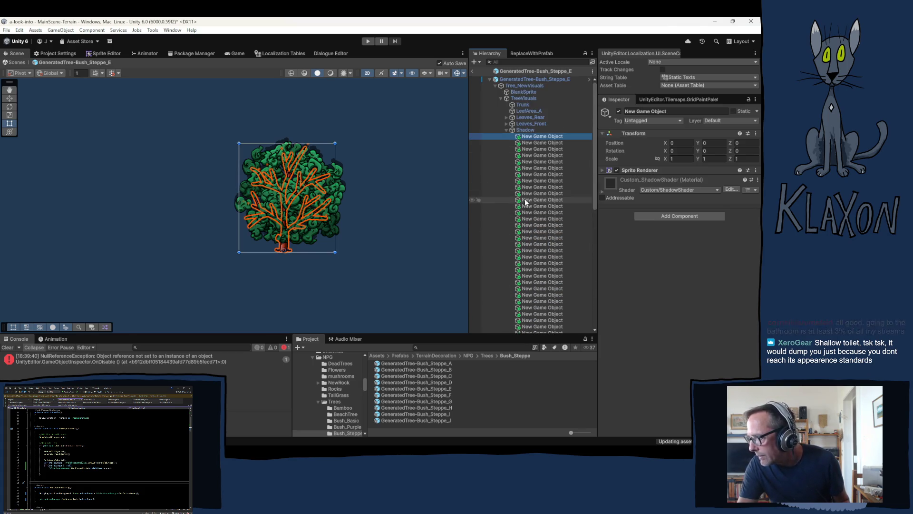
# Duplicate all 52 Shadow child objects, undoing an accidental deletion of the originals
pyautogui.scroll(-10, 532, 205)
pyautogui.keyDown('shift'); pyautogui.click(542, 208); pyautogui.keyUp('shift')
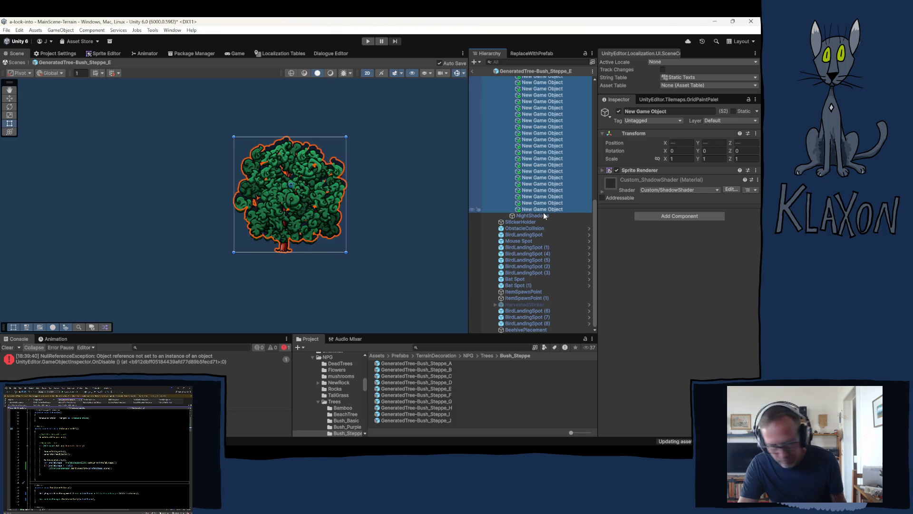
pyautogui.hotkey('ctrl', 'd')
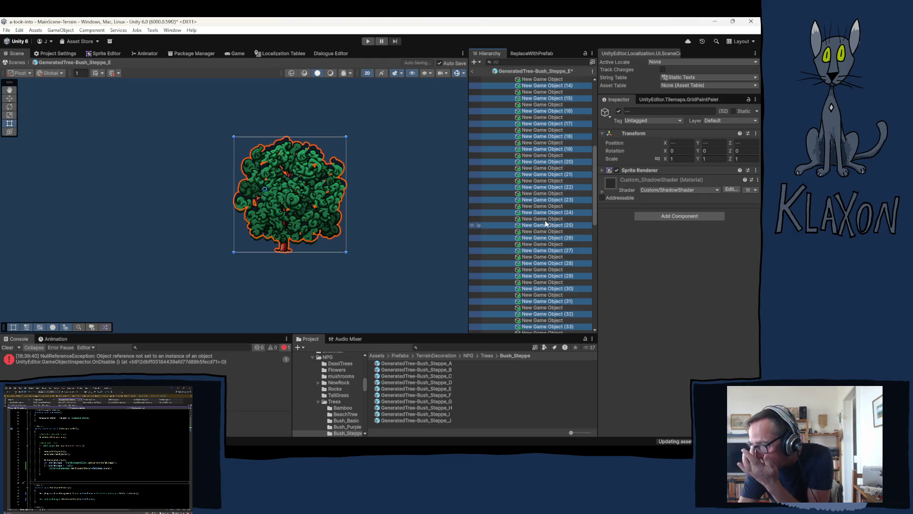
pyautogui.scroll(-10, 528, 245)
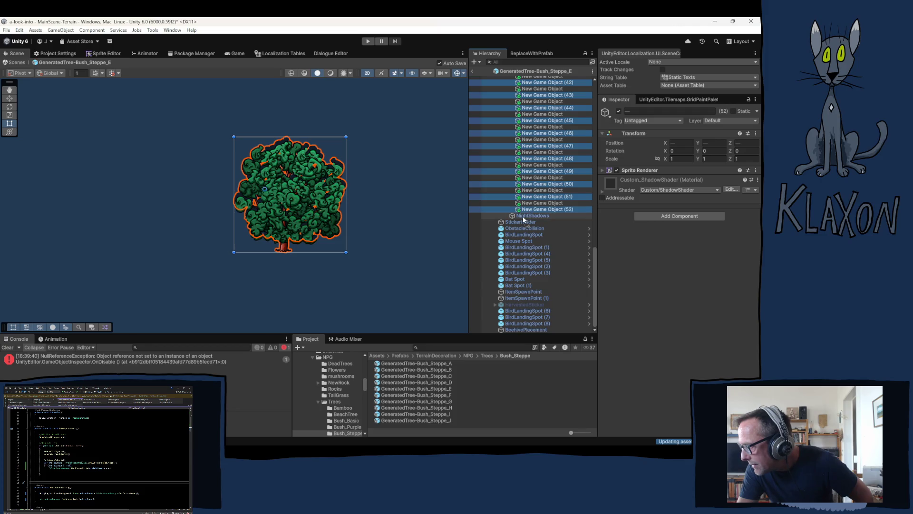
pyautogui.press('Delete')
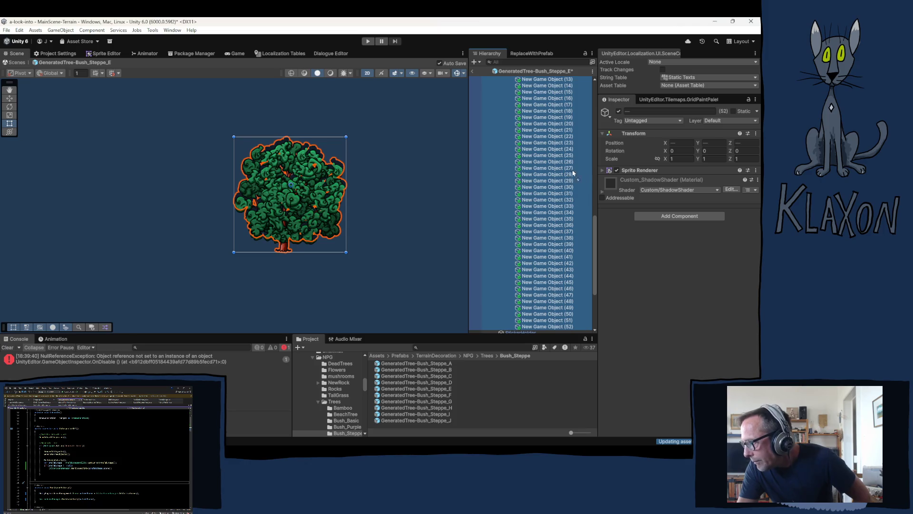
pyautogui.hotkey('ctrl', 'z')
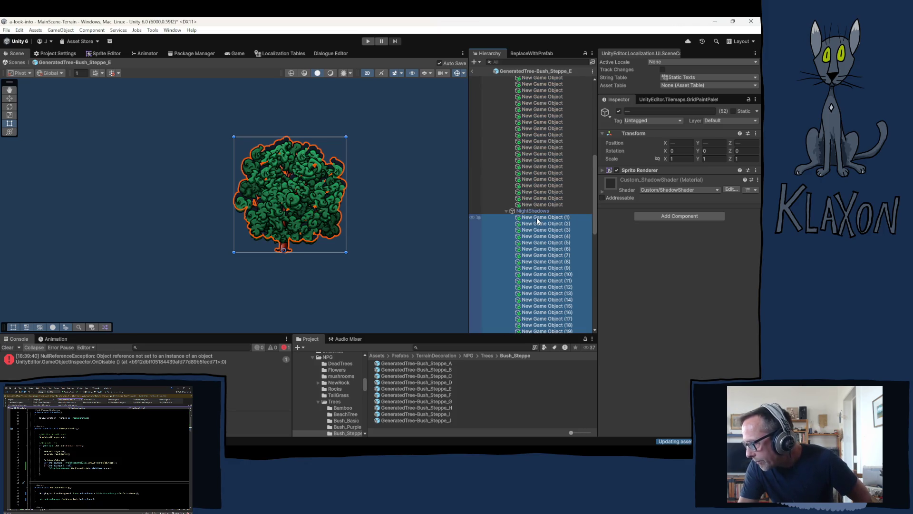
# Collapse the Shadow group and select BlankSprite to show its Tree Shadows settings
pyautogui.scroll(10, 536, 217)
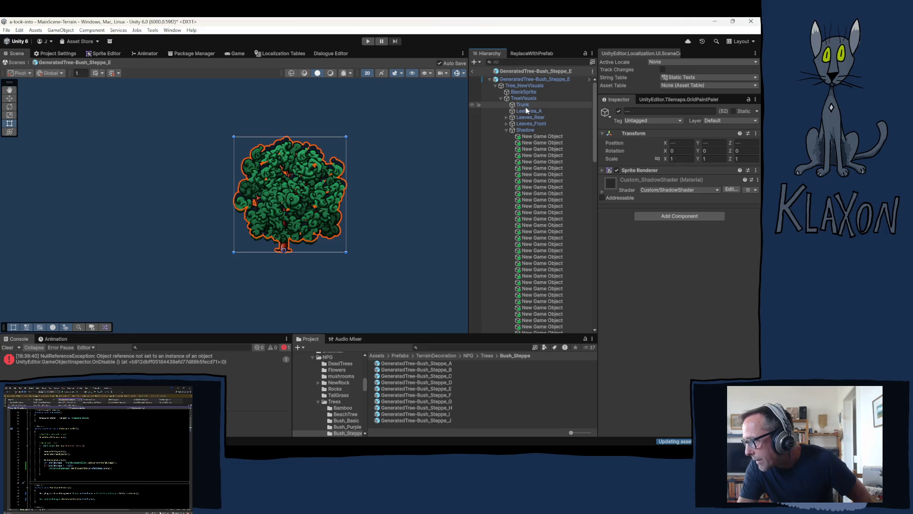
pyautogui.click(505, 130)
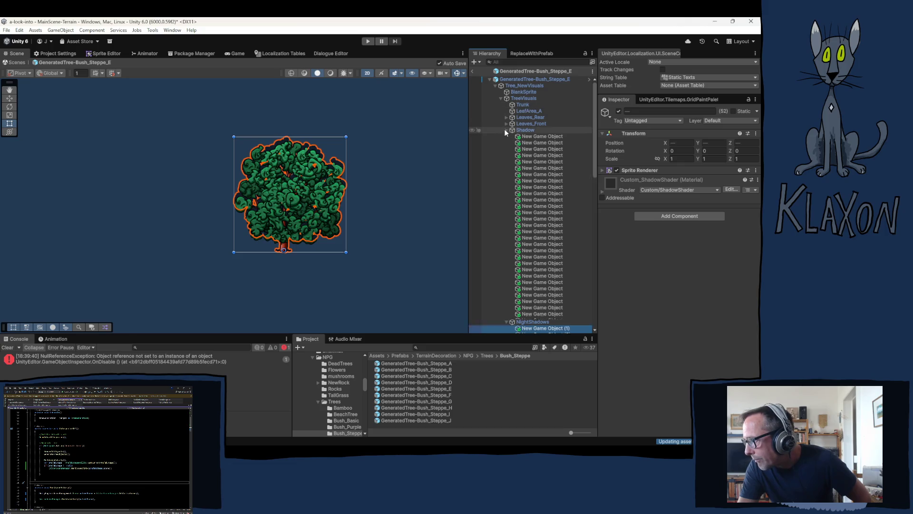
pyautogui.click(531, 91)
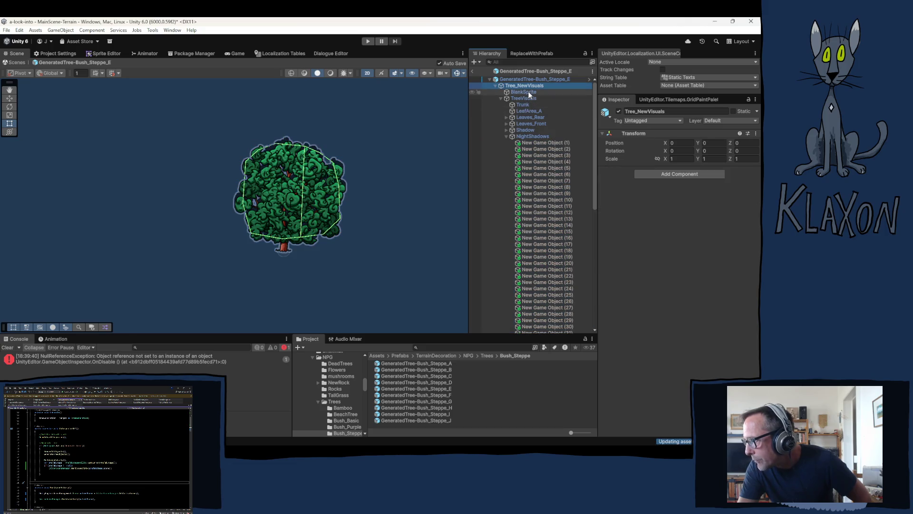
pyautogui.click(748, 99)
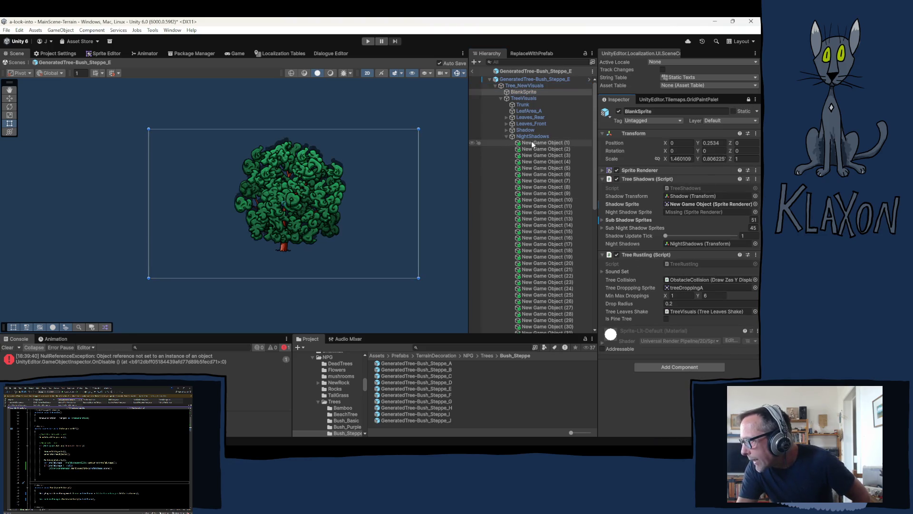
# Assign New Game Object (1) as Night Shadow Sprite and reset Sub Night Shadow Sprites size to 0
pyautogui.moveTo(532, 143)
pyautogui.mouseDown()
pyautogui.moveTo(676, 204)
pyautogui.moveTo(673, 216)
pyautogui.mouseUp()
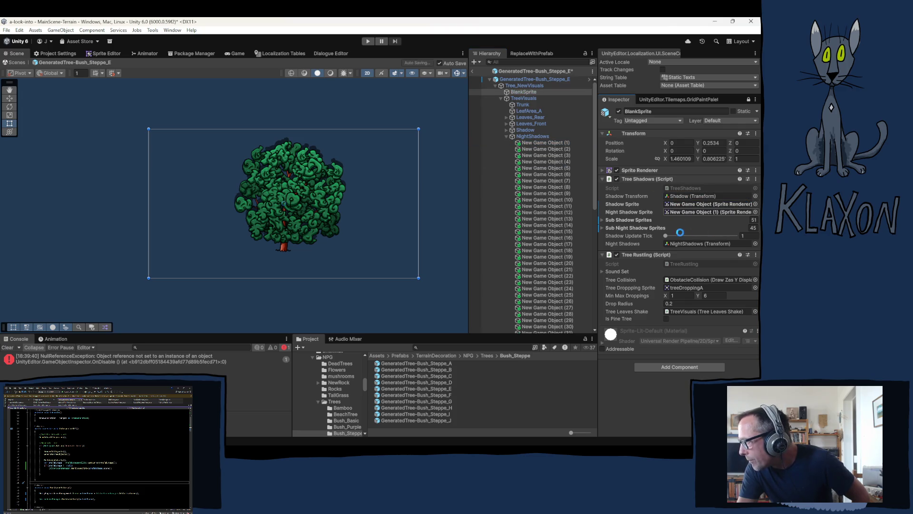
pyautogui.click(754, 228)
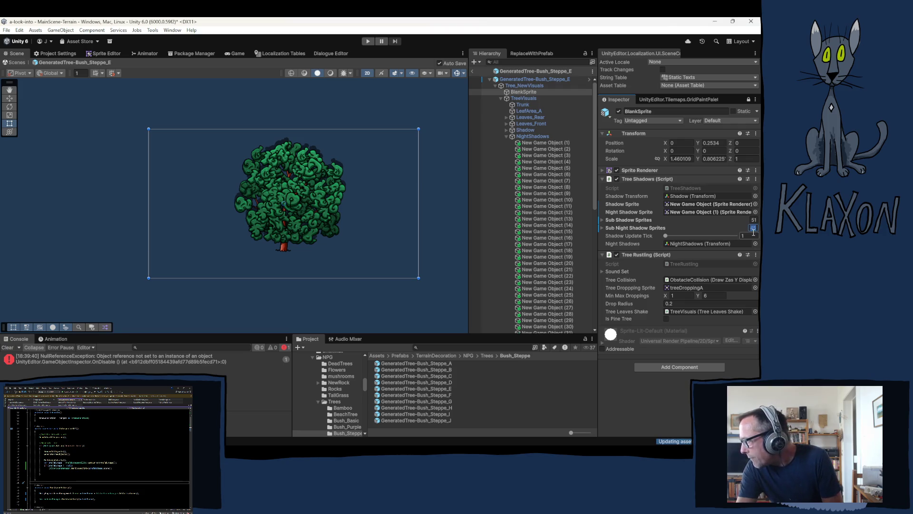
pyautogui.write('0')
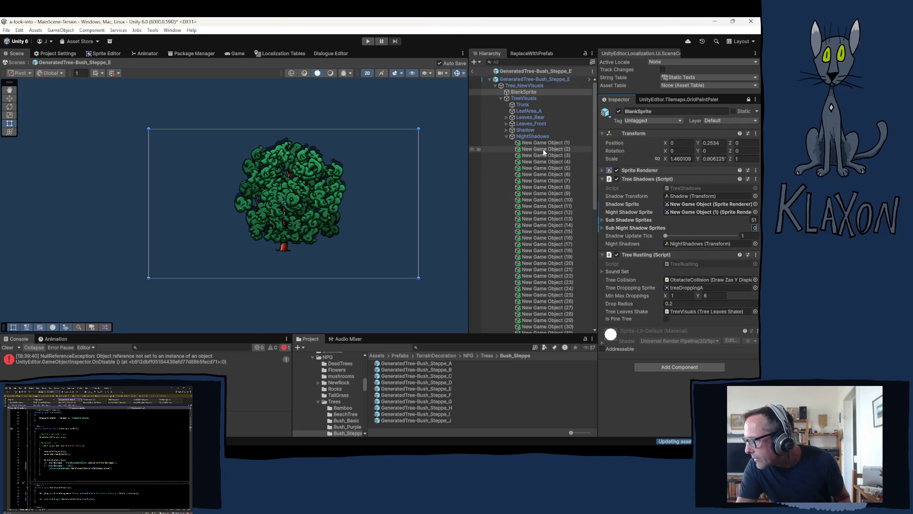
# Fill Sub Night Shadow Sprites with New Game Object (2) through (52)
pyautogui.moveTo(544, 149); pyautogui.dragTo(538, 307)
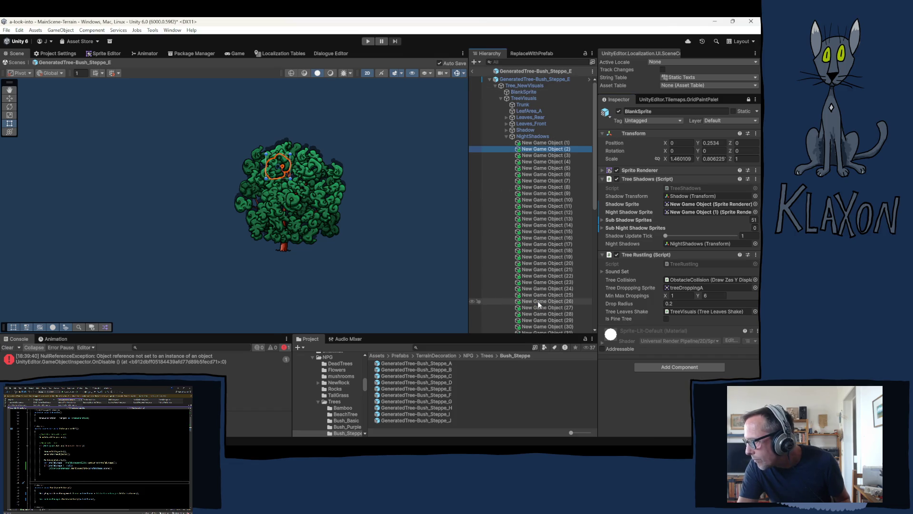
pyautogui.scroll(-10, 538, 304)
pyautogui.keyDown('shift'); pyautogui.click(541, 216); pyautogui.keyUp('shift')
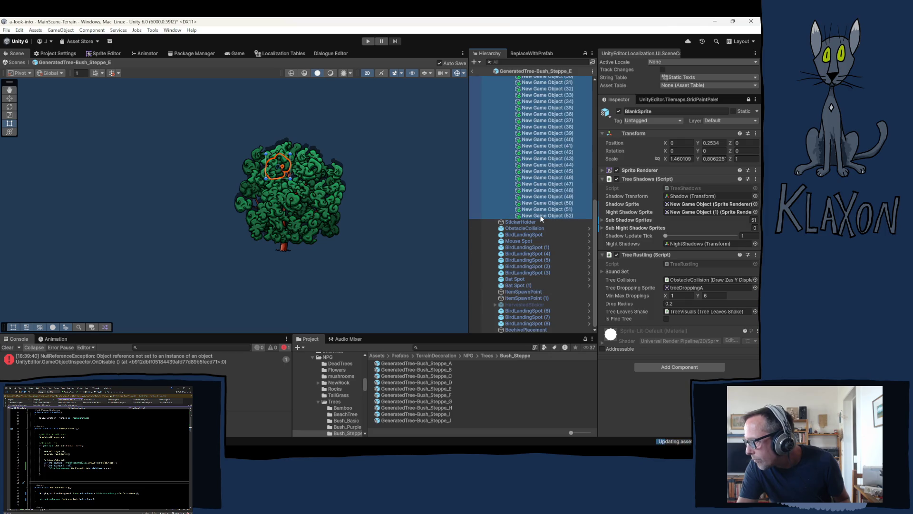
pyautogui.moveTo(595, 229); pyautogui.dragTo(618, 227)
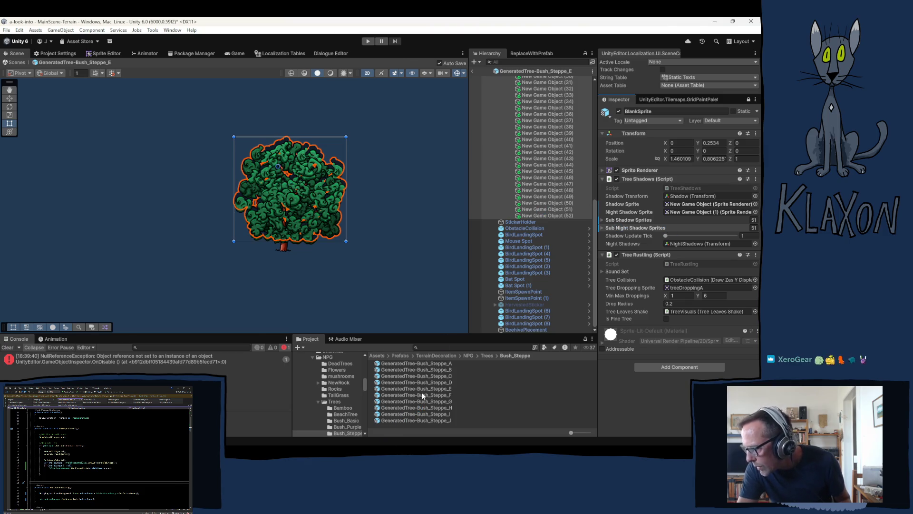
pyautogui.click(432, 395)
# Open Bush_Steppe_F, collapse both Leaves groups and delete NightShadows' New Game Object (1)–(52)
pyautogui.doubleClick(432, 397)
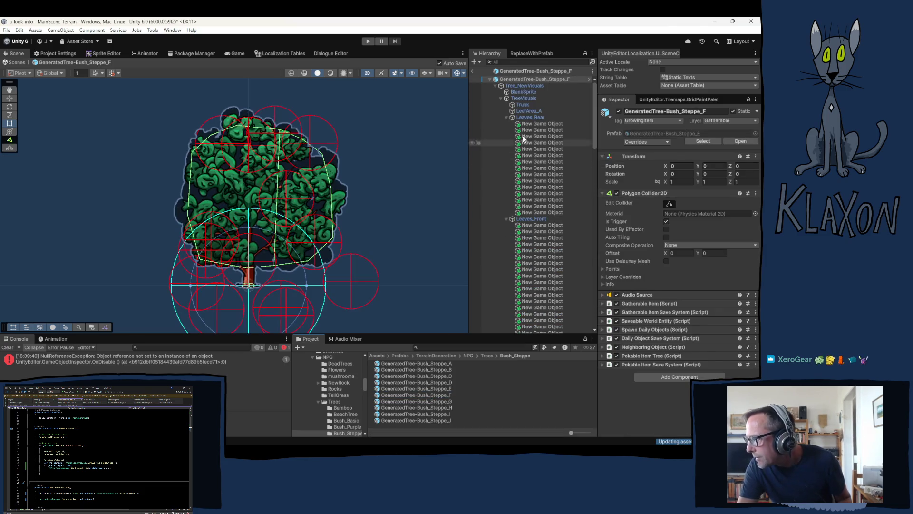
pyautogui.click(506, 117)
pyautogui.click(506, 123)
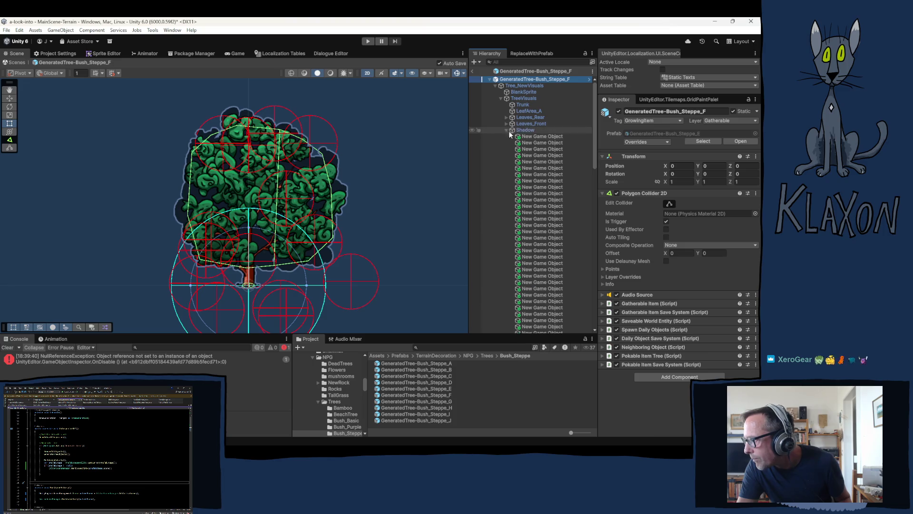
pyautogui.scroll(-10, 510, 130)
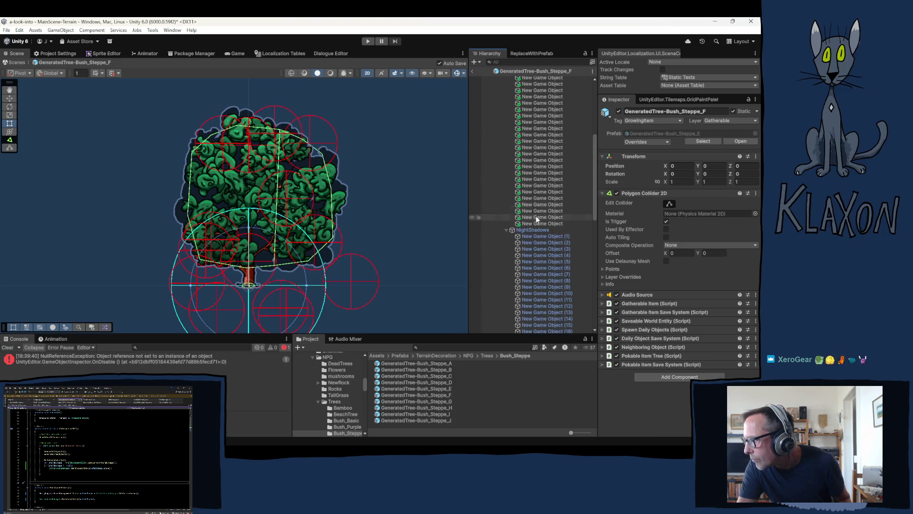
pyautogui.click(529, 95)
pyautogui.scroll(-10, 543, 284)
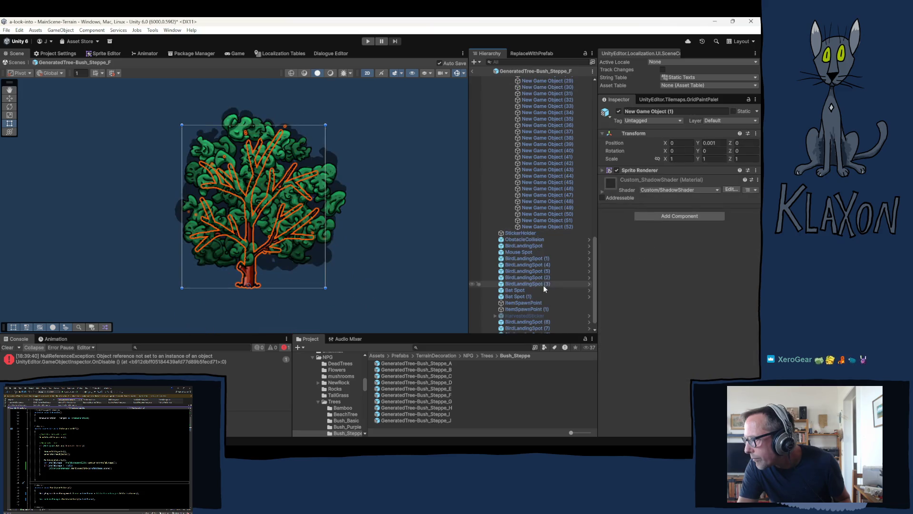
pyautogui.keyDown('shift'); pyautogui.click(539, 226); pyautogui.keyUp('shift')
pyautogui.press('Delete')
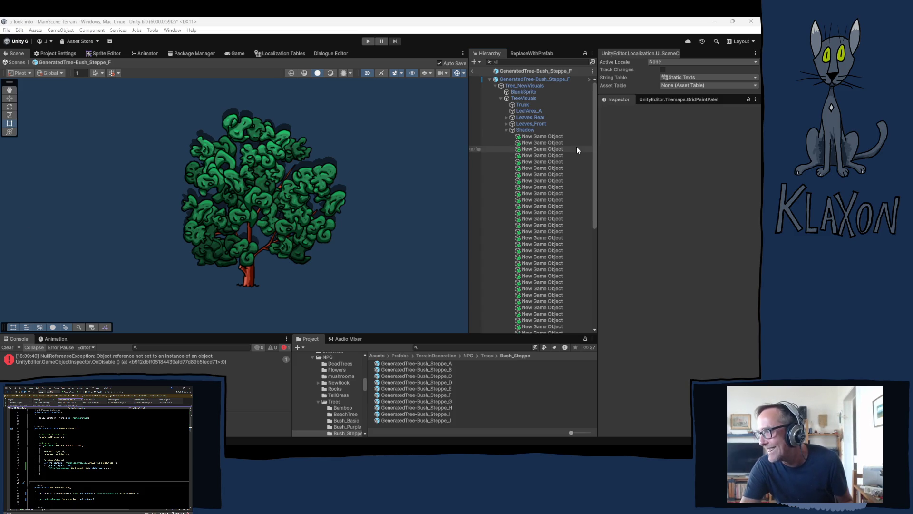
# Select all 41 Shadow sprites of Bush_Steppe_F, from the first child through the last
pyautogui.scroll(-10, 506, 150)
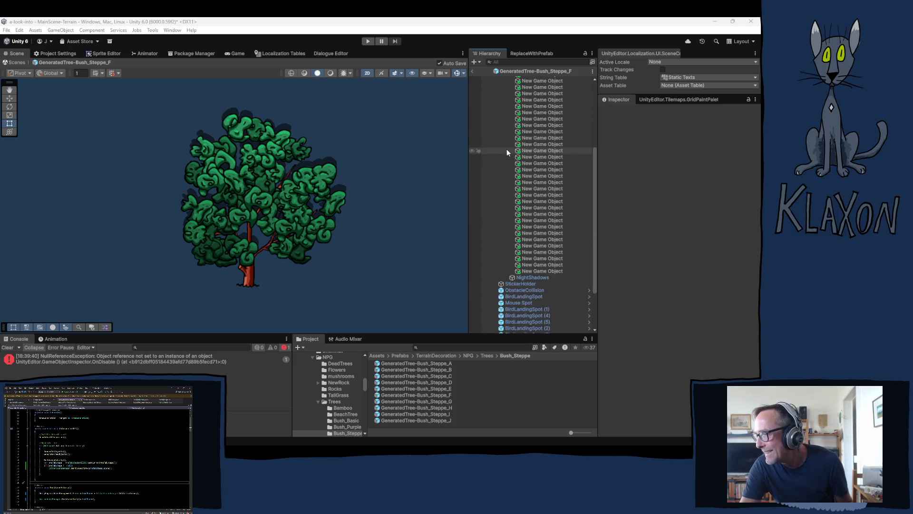
pyautogui.scroll(10, 507, 149)
pyautogui.scroll(-1, 530, 106)
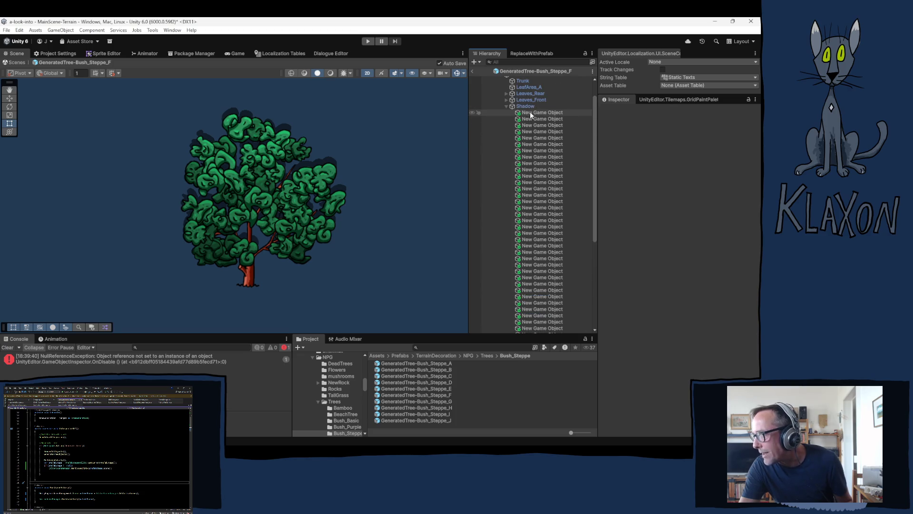
pyautogui.click(530, 112)
pyautogui.scroll(-6, 525, 214)
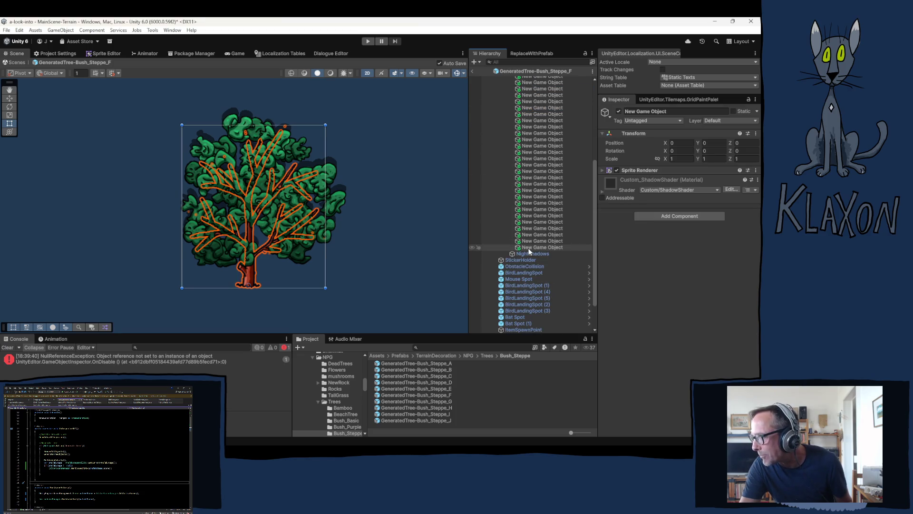
pyautogui.keyDown('shift'); pyautogui.click(532, 247); pyautogui.keyUp('shift')
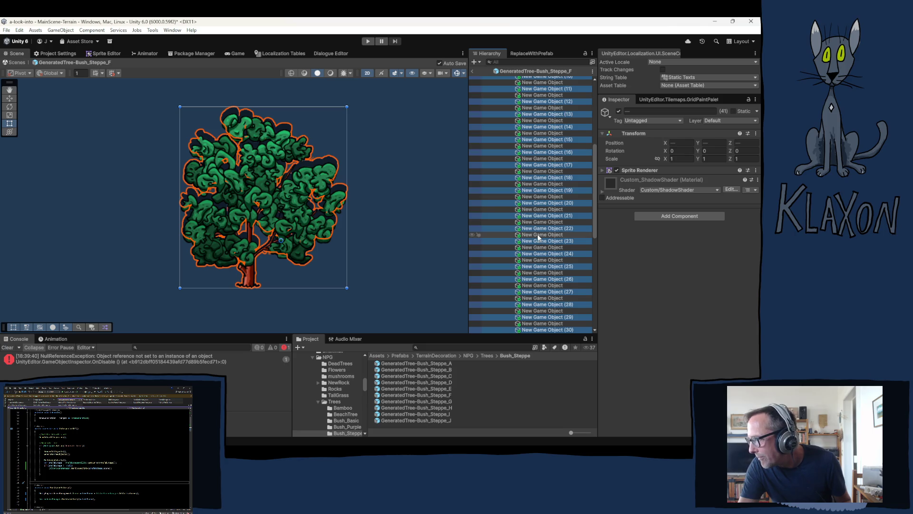
pyautogui.scroll(-10, 538, 238)
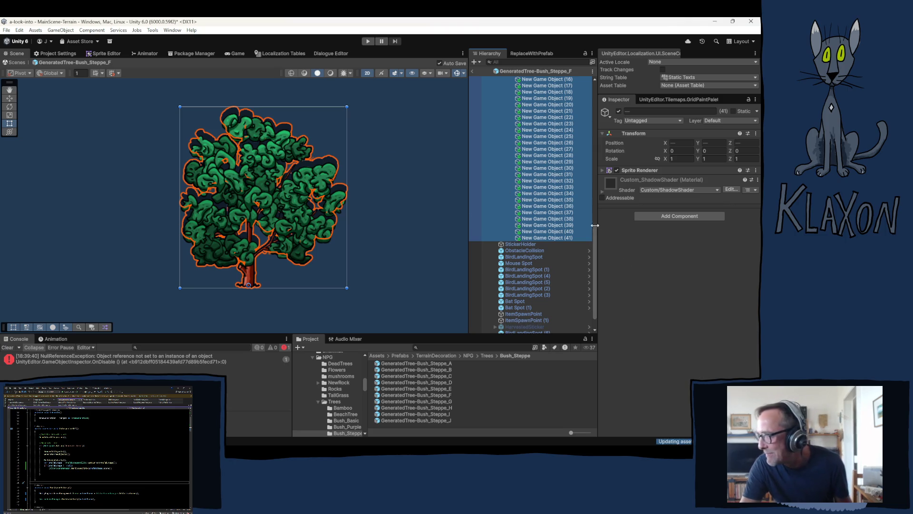
pyautogui.scroll(9, 541, 217)
pyautogui.scroll(15, 505, 135)
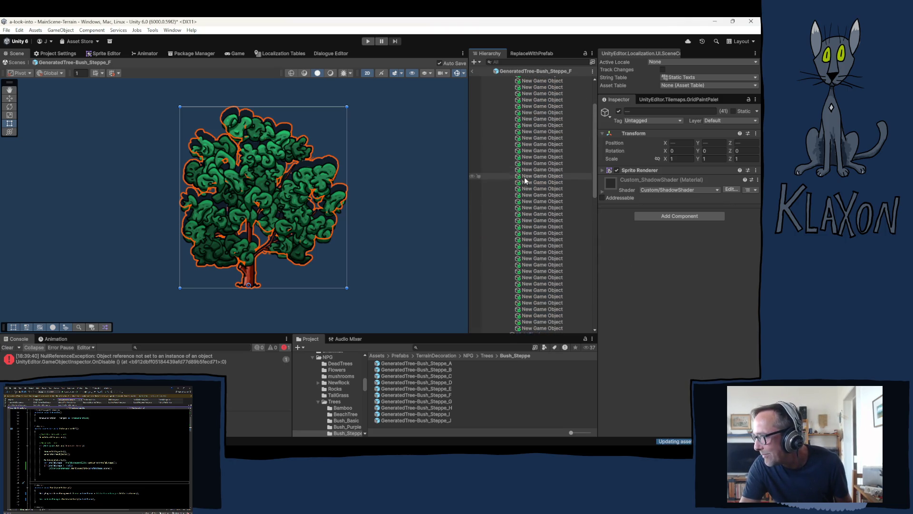
# On BlankSprite, assign New Game Object (1) as Night Shadow Sprite and set Sub Night Shadow Sprites to 0
pyautogui.click(507, 130)
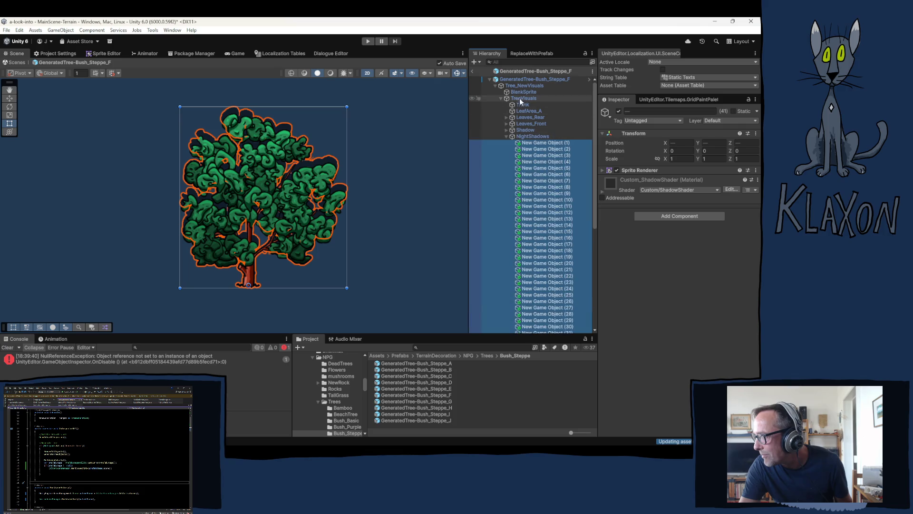
pyautogui.click(523, 92)
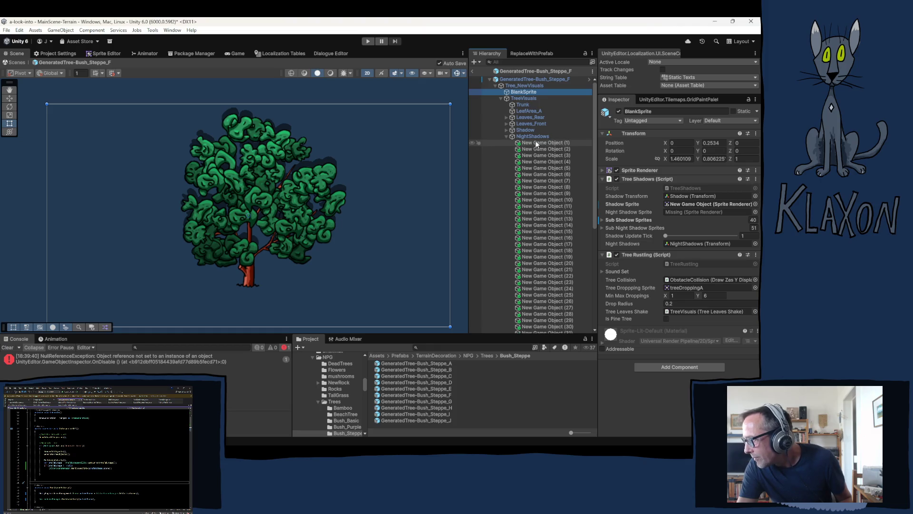
pyautogui.moveTo(542, 142)
pyautogui.mouseDown()
pyautogui.moveTo(677, 204)
pyautogui.moveTo(680, 213)
pyautogui.mouseUp()
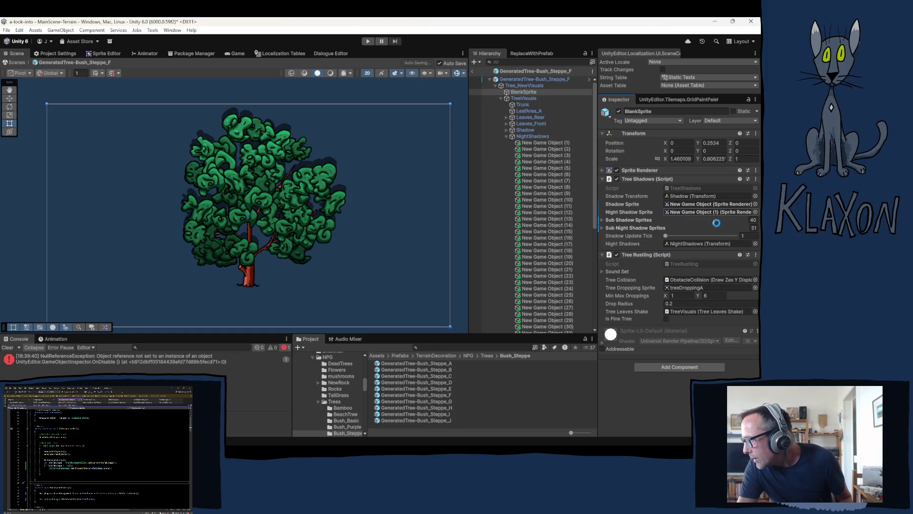
pyautogui.doubleClick(755, 228)
pyautogui.write('0')
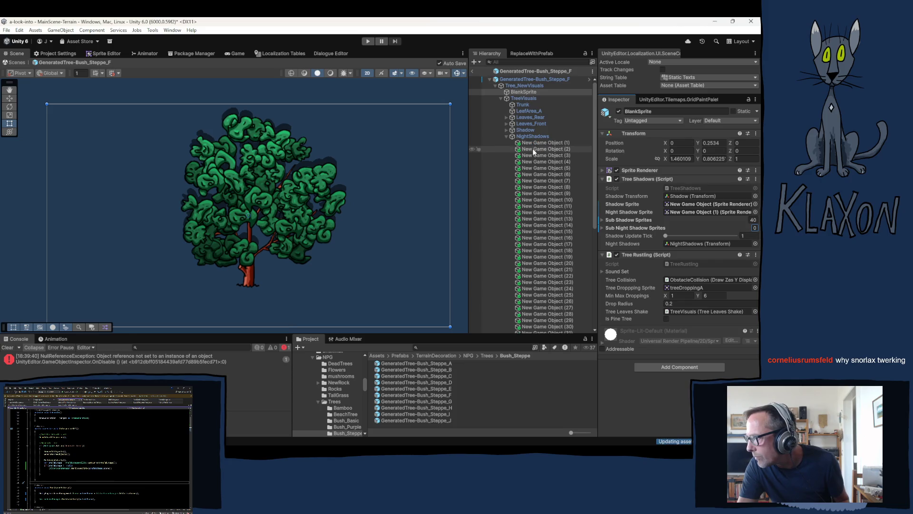
# Lock the Inspector on BlankSprite and fill Sub Night Shadow Sprites with New Game Objects (2)–(41)
pyautogui.click(532, 148)
pyautogui.scroll(-5, 540, 252)
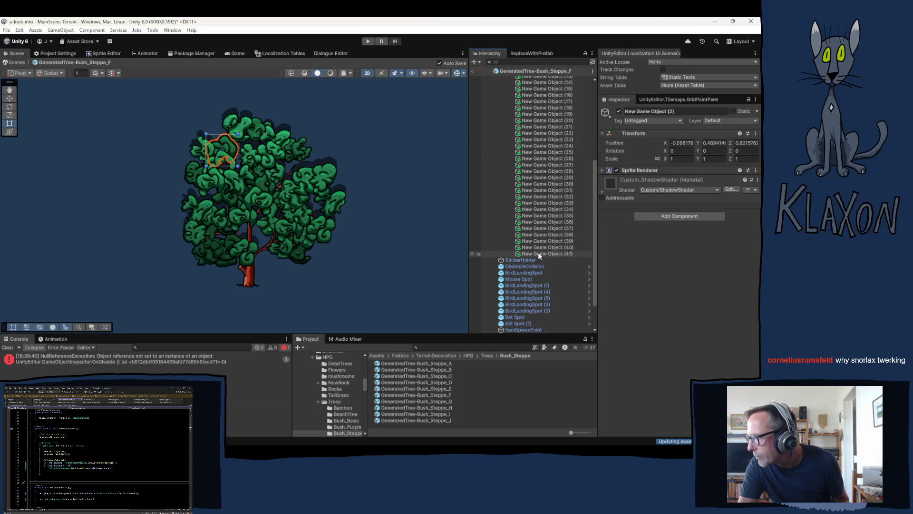
pyautogui.scroll(5, 564, 115)
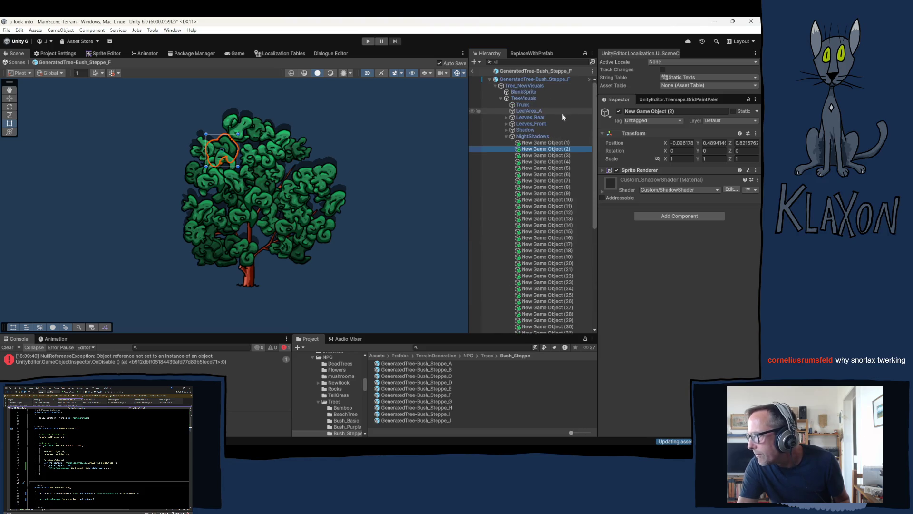
pyautogui.click(525, 92)
pyautogui.click(748, 100)
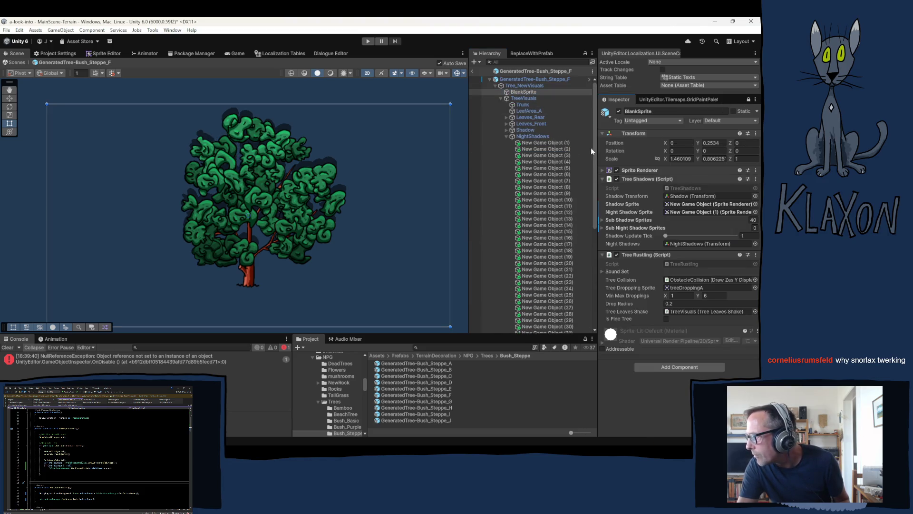
pyautogui.click(535, 148)
pyautogui.scroll(-5, 539, 219)
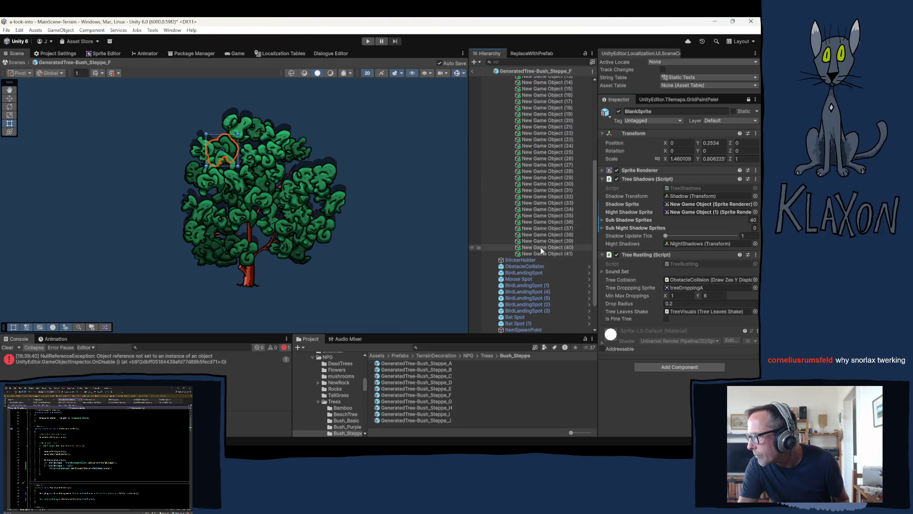
pyautogui.keyDown('shift'); pyautogui.click(541, 254); pyautogui.keyUp('shift')
pyautogui.moveTo(533, 237); pyautogui.dragTo(621, 227)
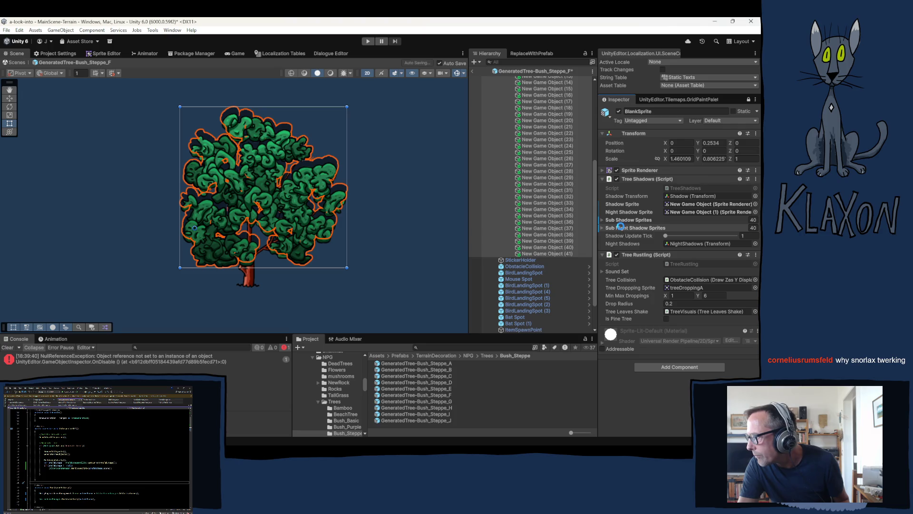
pyautogui.click(419, 400)
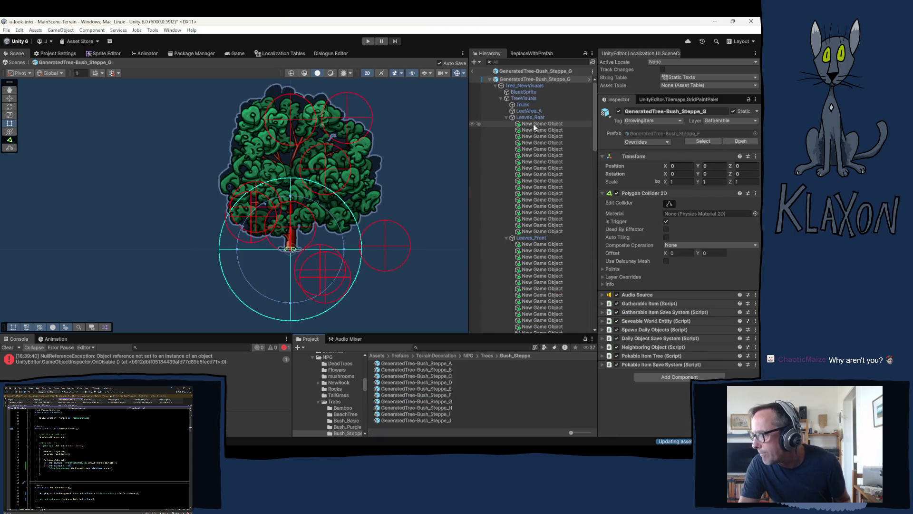
# In Bush_Steppe_G, delete the 41 old night shadow objects under NightShadows
pyautogui.click(506, 117)
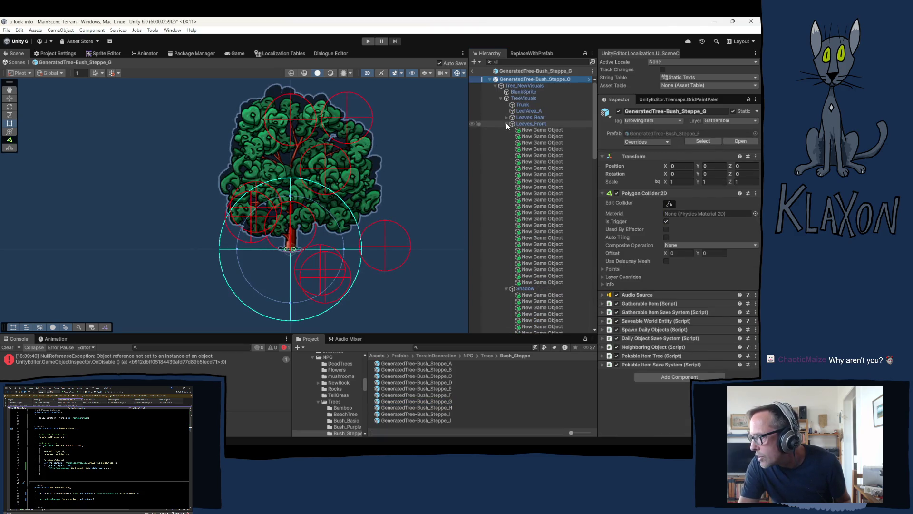
pyautogui.click(507, 123)
pyautogui.scroll(-10, 519, 138)
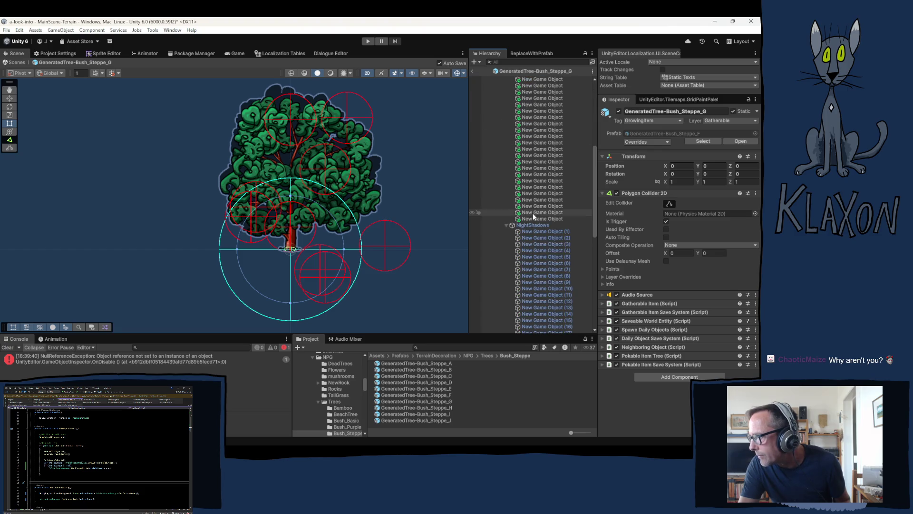
pyautogui.click(530, 136)
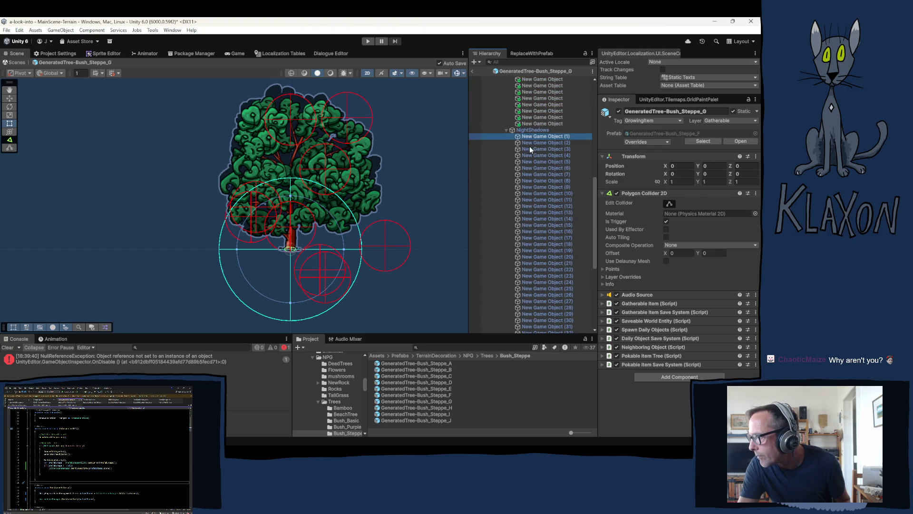
pyautogui.scroll(-8, 541, 283)
pyautogui.keyDown('shift'); pyautogui.click(542, 223); pyautogui.keyUp('shift')
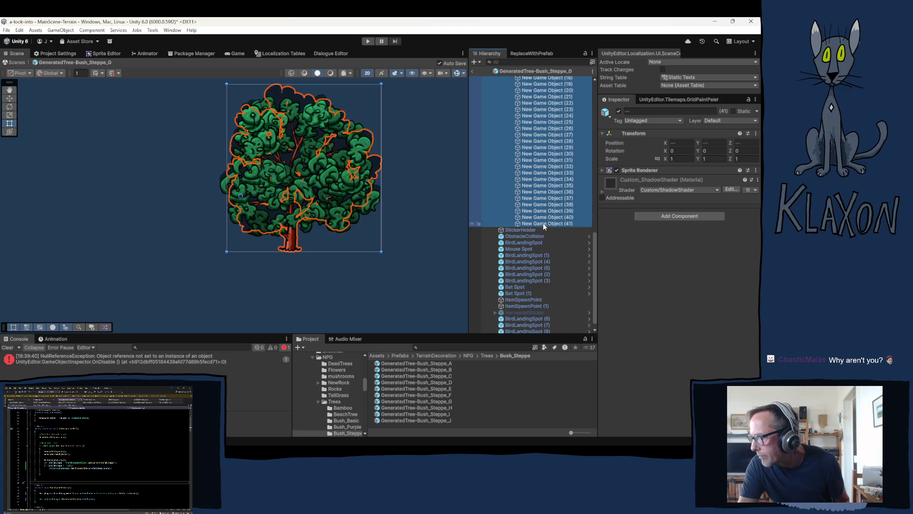
pyautogui.press('Delete')
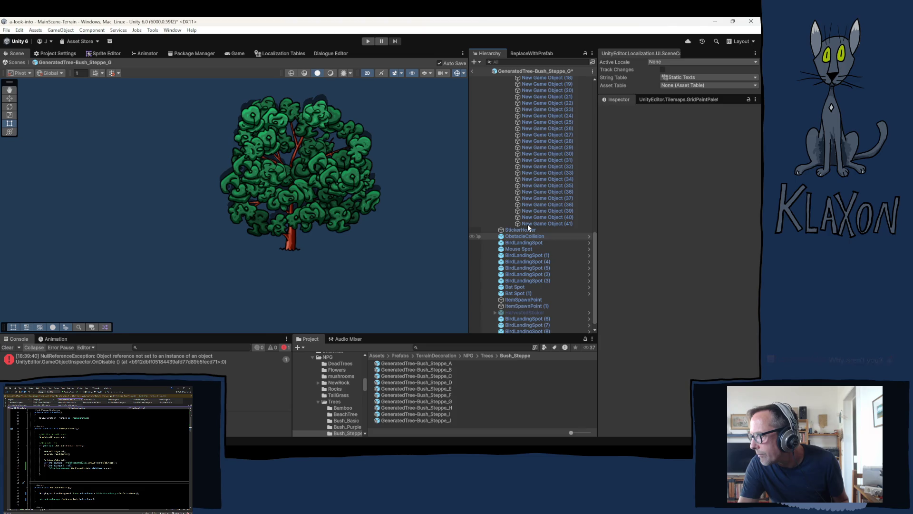
# Duplicate all 44 Shadow sprites of Bush_Steppe_G with Ctrl+D
pyautogui.click(528, 106)
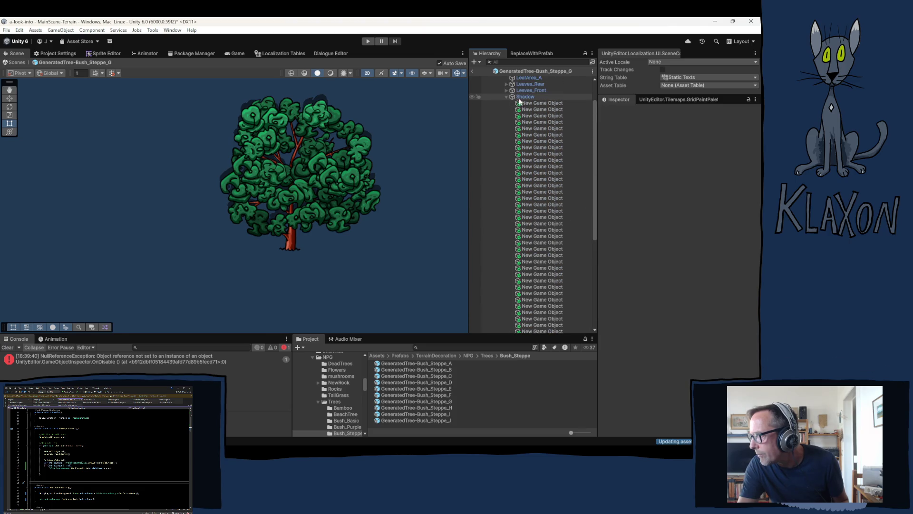
pyautogui.scroll(-10, 558, 236)
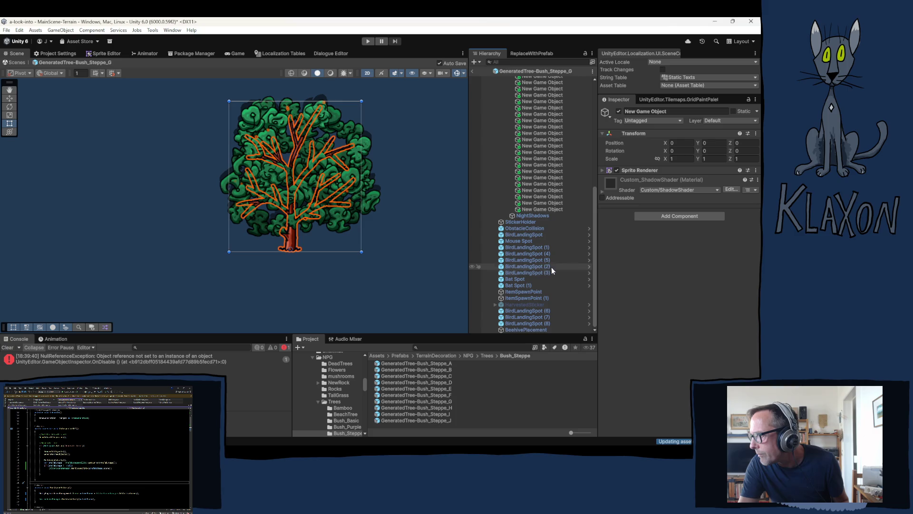
pyautogui.keyDown('shift'); pyautogui.click(540, 210); pyautogui.keyUp('shift')
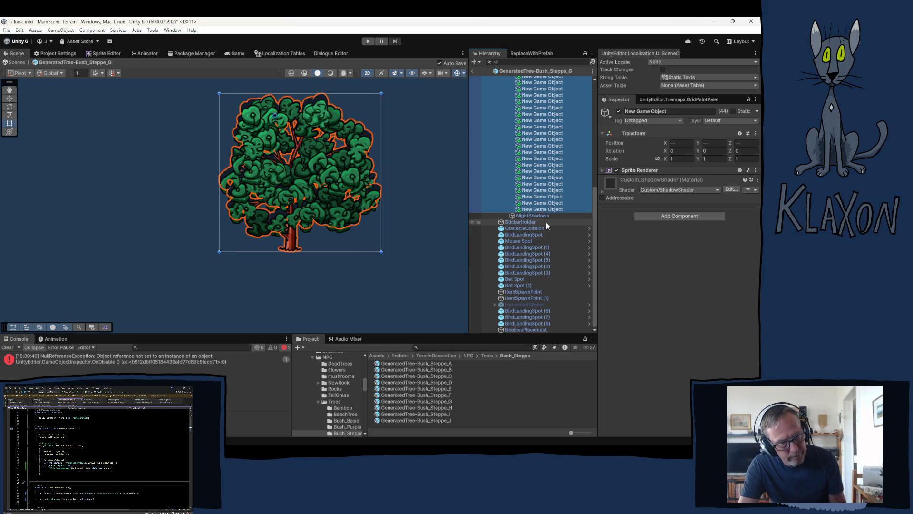
pyautogui.hotkey('ctrl', 'd')
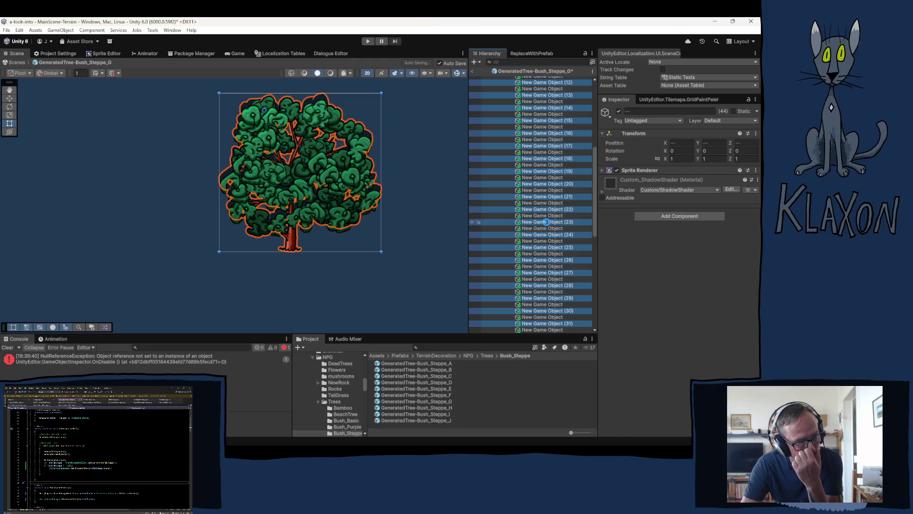
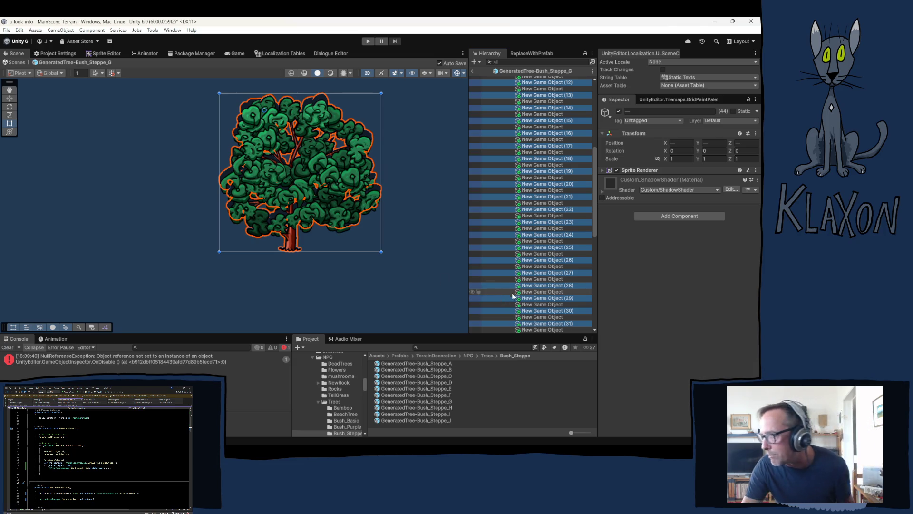
# Show BlankSprite's tree shadow settings and drag an object onto its Night Shadow Sprite field
pyautogui.scroll(-10, 537, 266)
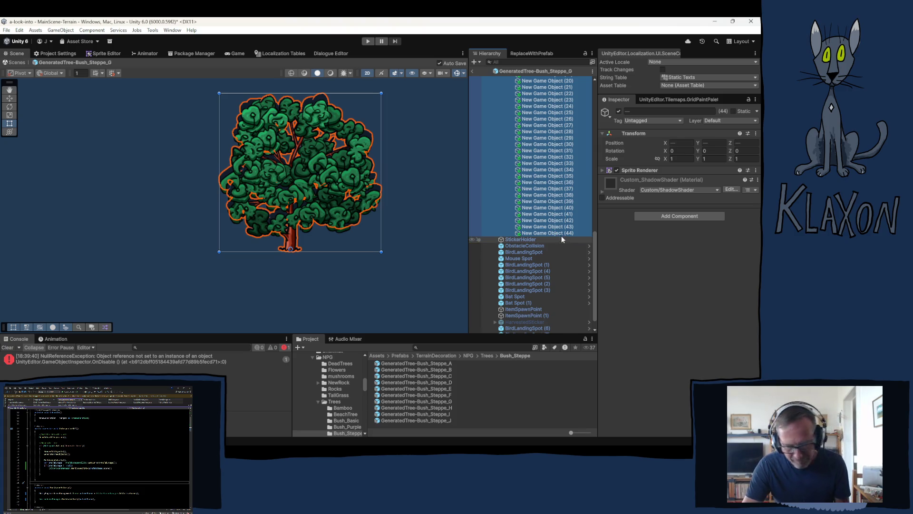
pyautogui.scroll(5, 556, 224)
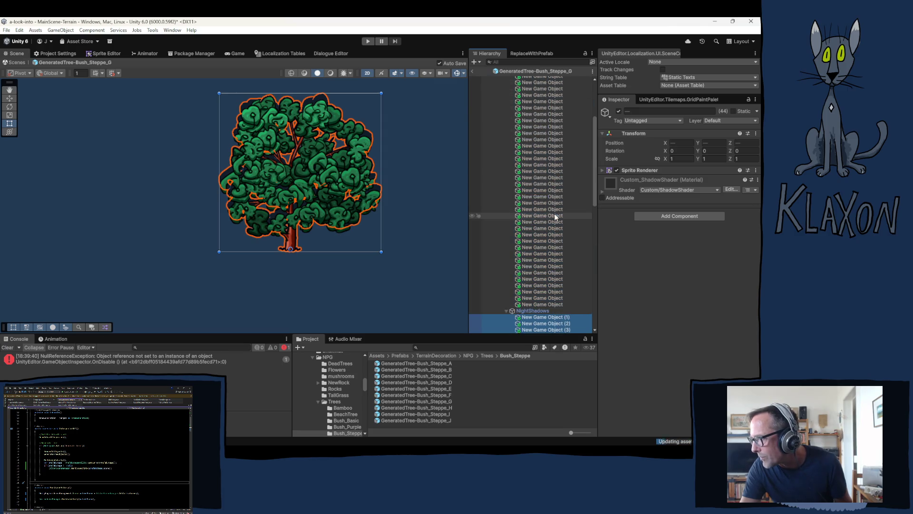
pyautogui.click(507, 131)
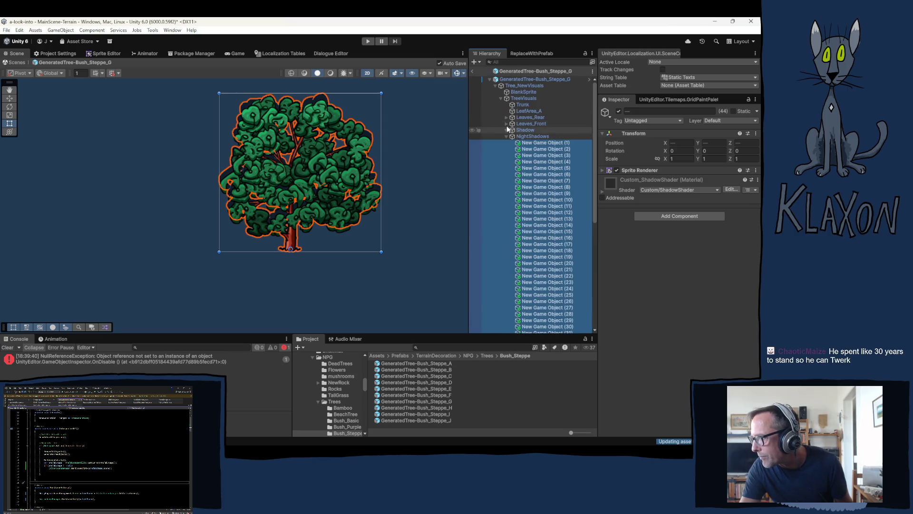
pyautogui.moveTo(535, 148)
pyautogui.mouseDown()
pyautogui.moveTo(708, 205)
pyautogui.moveTo(535, 143)
pyautogui.moveTo(683, 215)
pyautogui.mouseUp()
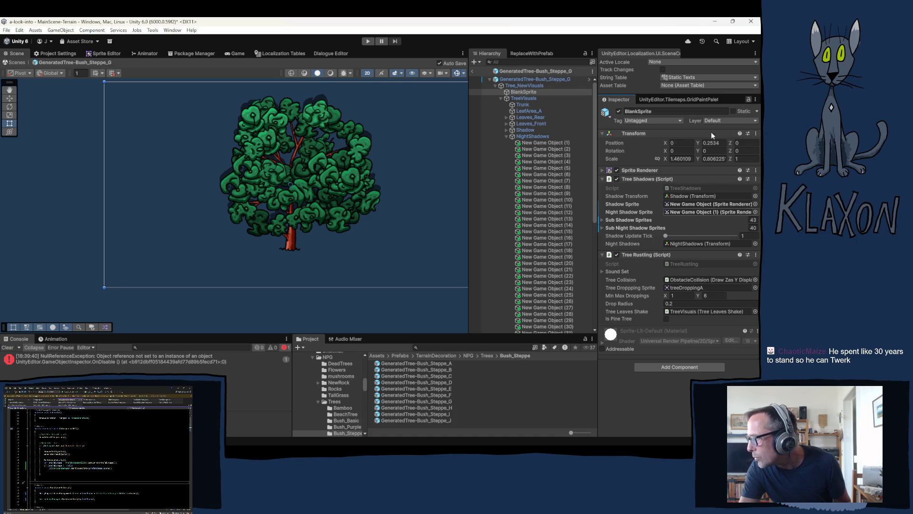
# Drag night shadow objects (2) through (44) into the Sub Night Shadow Sprites list
pyautogui.click(533, 148)
pyautogui.scroll(-5, 546, 218)
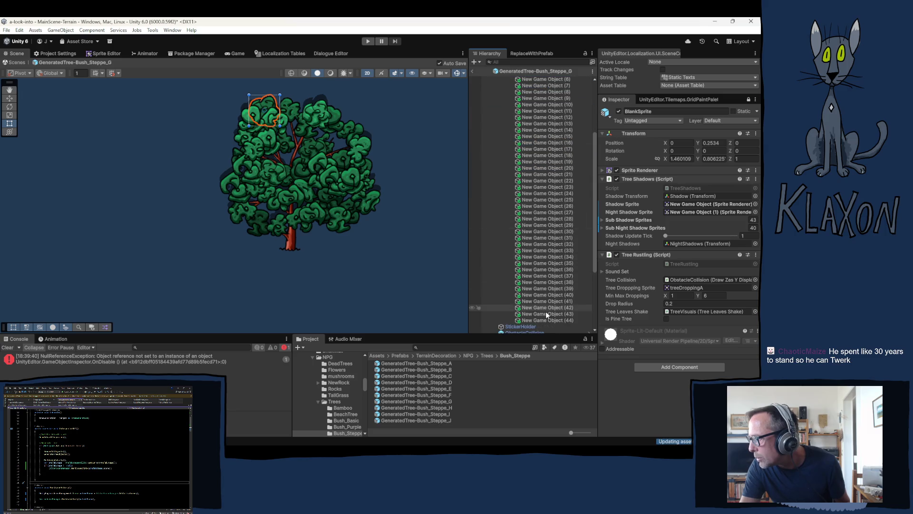
pyautogui.keyDown('shift'); pyautogui.click(546, 321); pyautogui.keyUp('shift')
pyautogui.moveTo(547, 321)
pyautogui.mouseDown()
pyautogui.moveTo(544, 305)
pyautogui.moveTo(620, 226)
pyautogui.mouseUp()
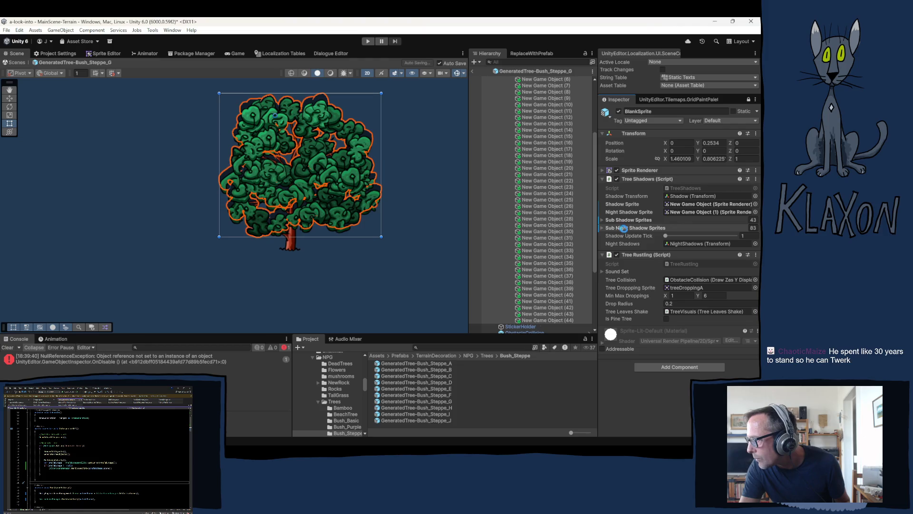
# Reset Sub Night Shadow Sprites to size 0 and refill it with all 43 night shadow objects
pyautogui.click(753, 228)
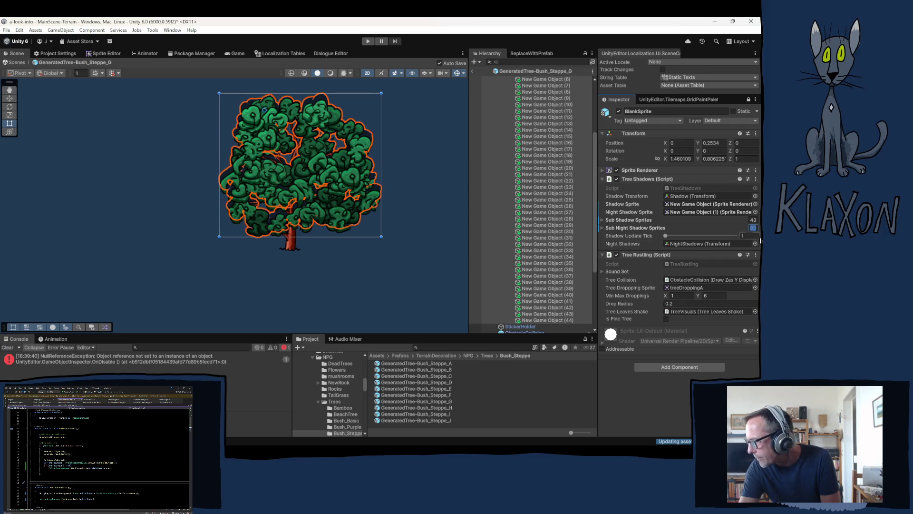
pyautogui.write('0')
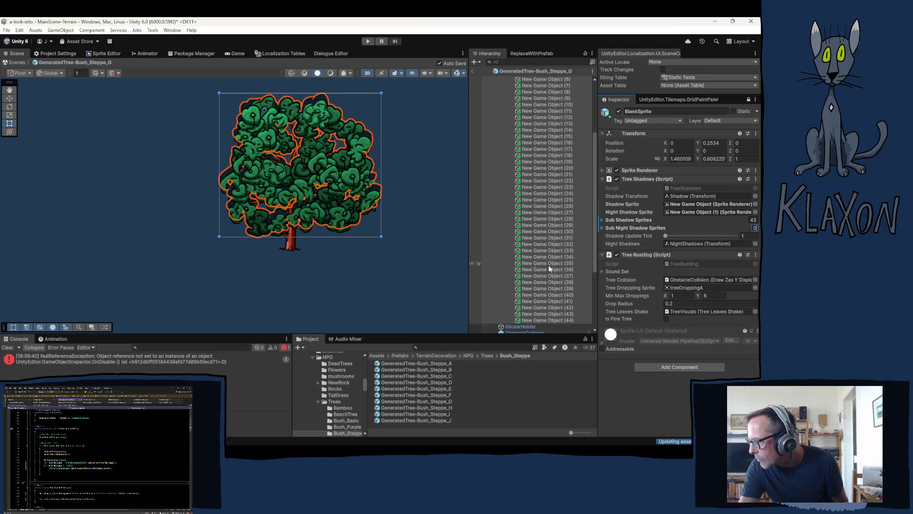
pyautogui.click(538, 268)
pyautogui.hotkey('ctrl', 'a')
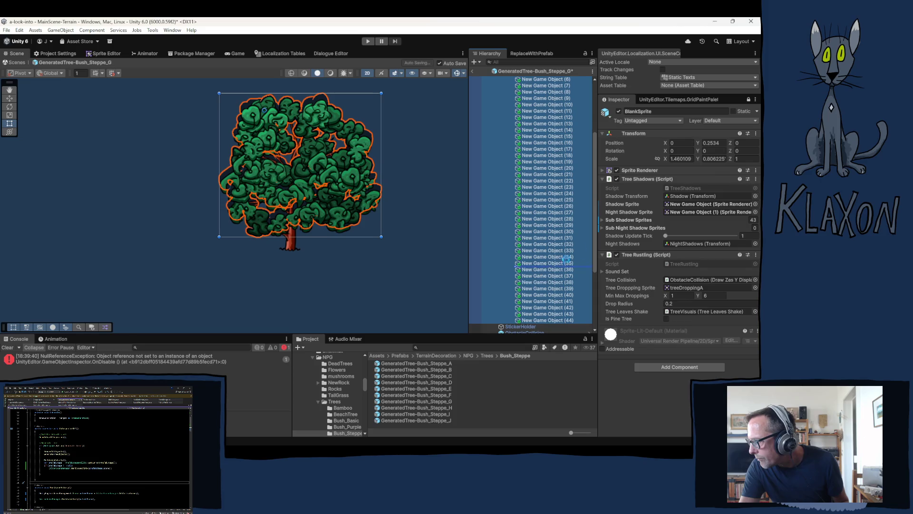
pyautogui.moveTo(537, 267); pyautogui.dragTo(628, 229)
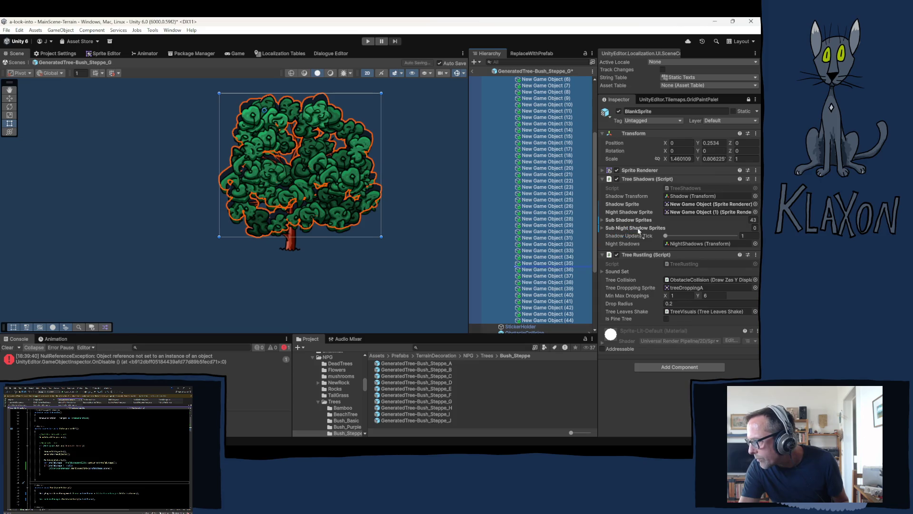
pyautogui.moveTo(633, 232); pyautogui.dragTo(630, 228)
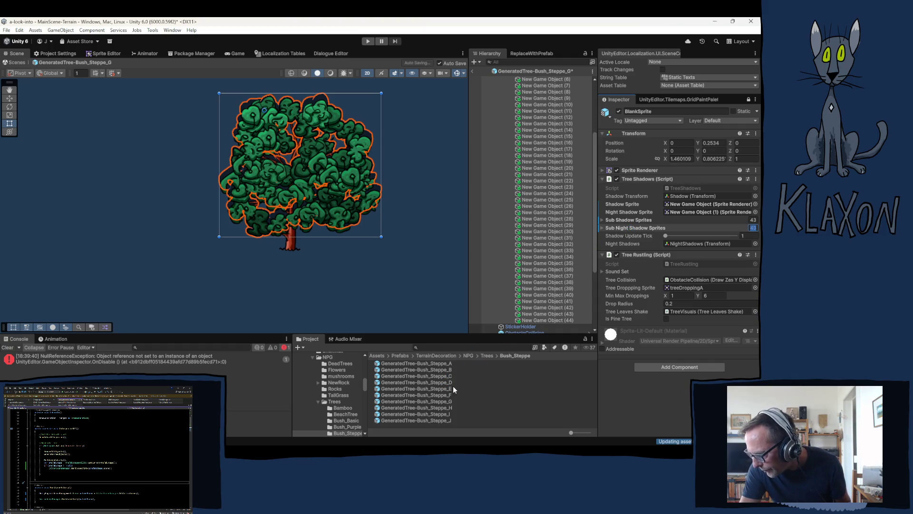
pyautogui.click(432, 407)
# Open the Bush_Steppe_H prefab and collapse the leaves groups to expose the shadow children
pyautogui.doubleClick(433, 408)
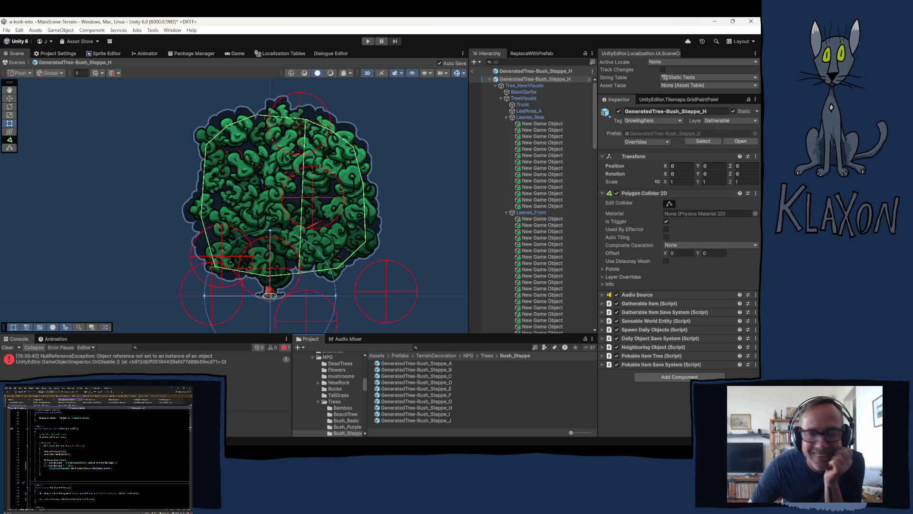
pyautogui.click(506, 117)
pyautogui.click(507, 123)
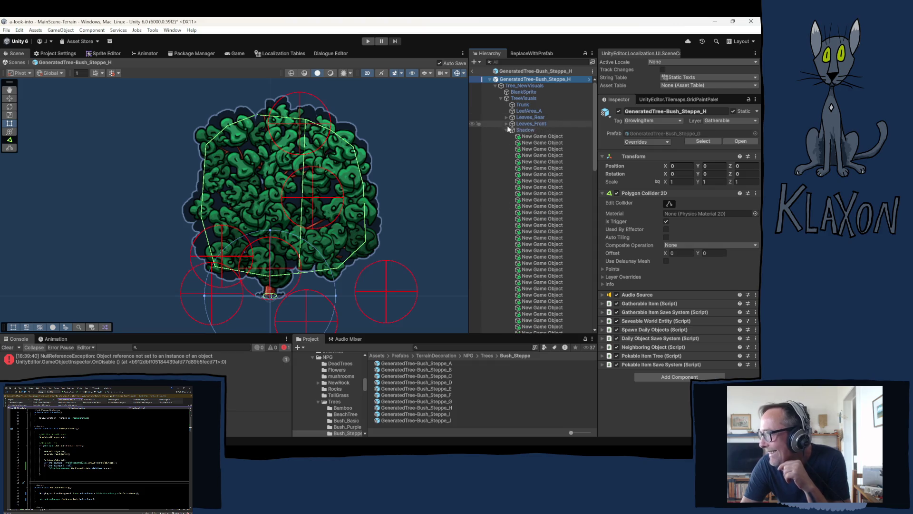
pyautogui.click(507, 130)
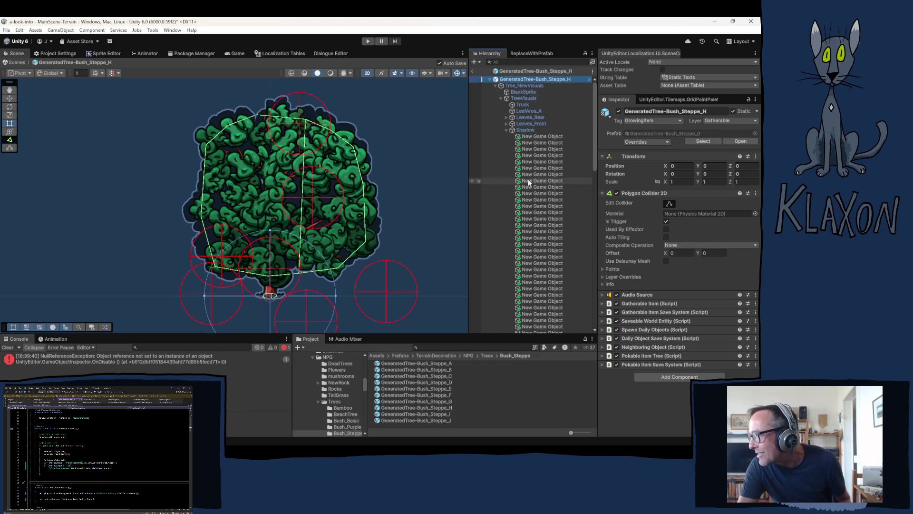
pyautogui.scroll(-3, 528, 176)
pyautogui.scroll(-12, 527, 176)
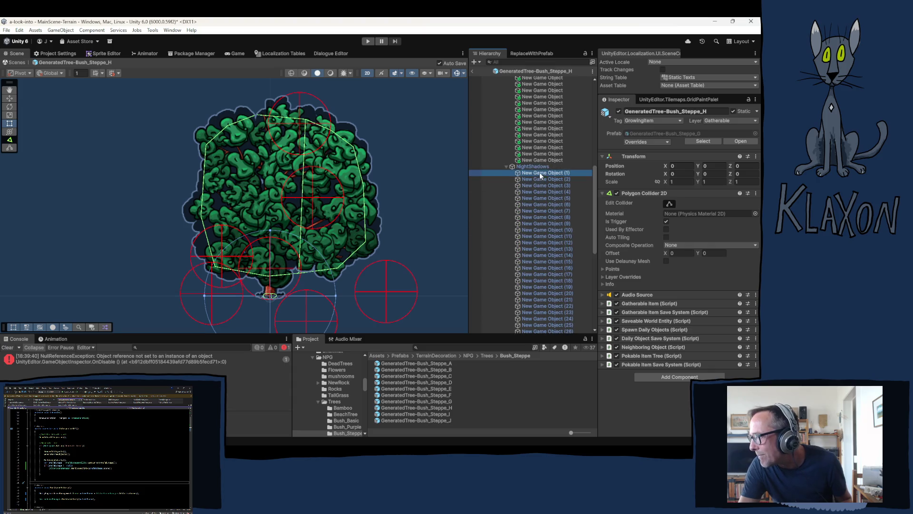
# Delete the 44 existing night shadow objects under NightShadows
pyautogui.click(539, 172)
pyautogui.scroll(-12, 531, 223)
pyautogui.keyDown('shift'); pyautogui.click(541, 253); pyautogui.keyUp('shift')
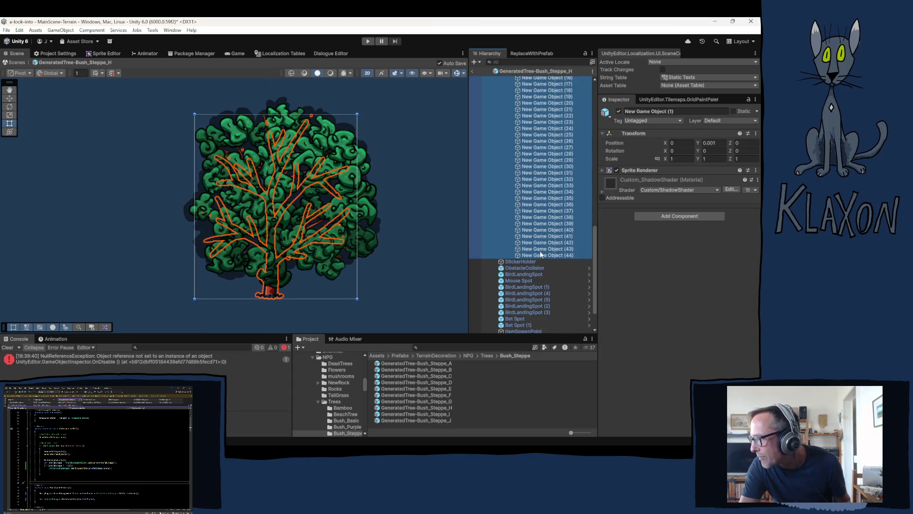
pyautogui.press('Delete')
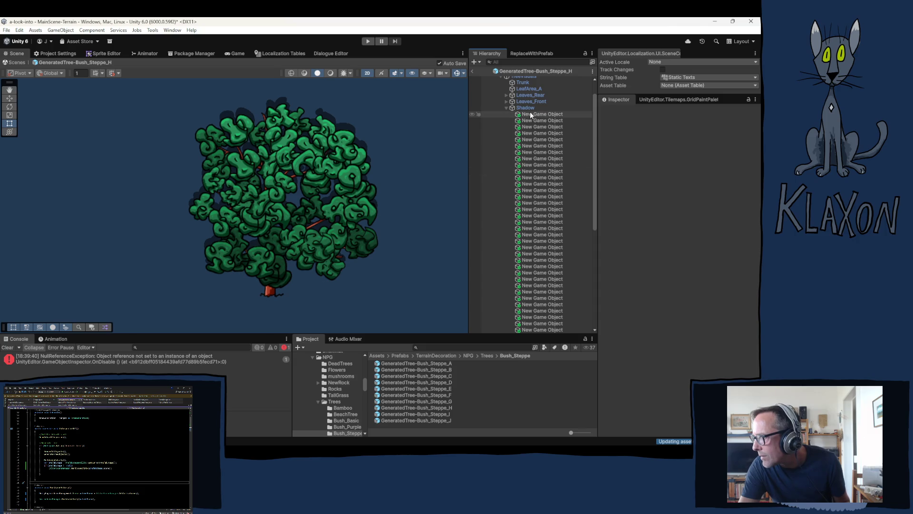
# Duplicate all 46 Shadow children to create the new night shadow copies
pyautogui.click(538, 181)
pyautogui.scroll(-5, 540, 204)
pyautogui.keyDown('shift'); pyautogui.click(543, 280); pyautogui.keyUp('shift')
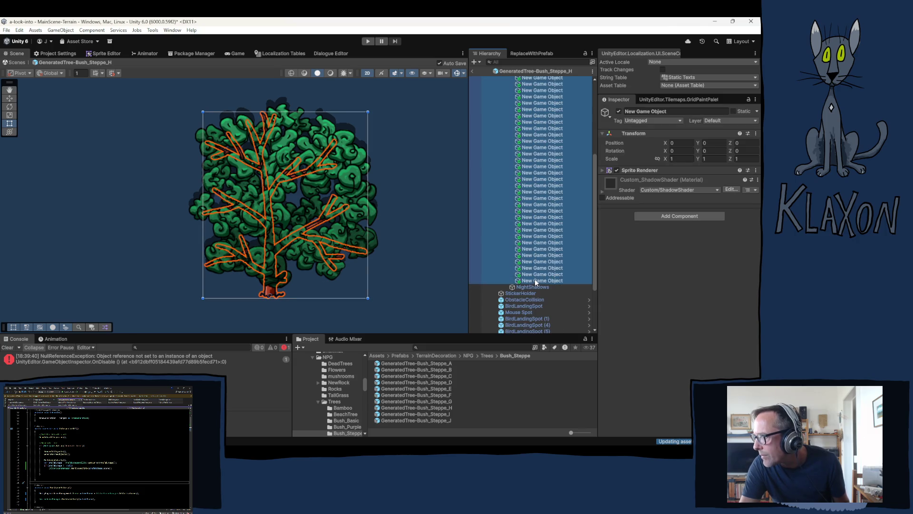
pyautogui.hotkey('ctrl', 'd')
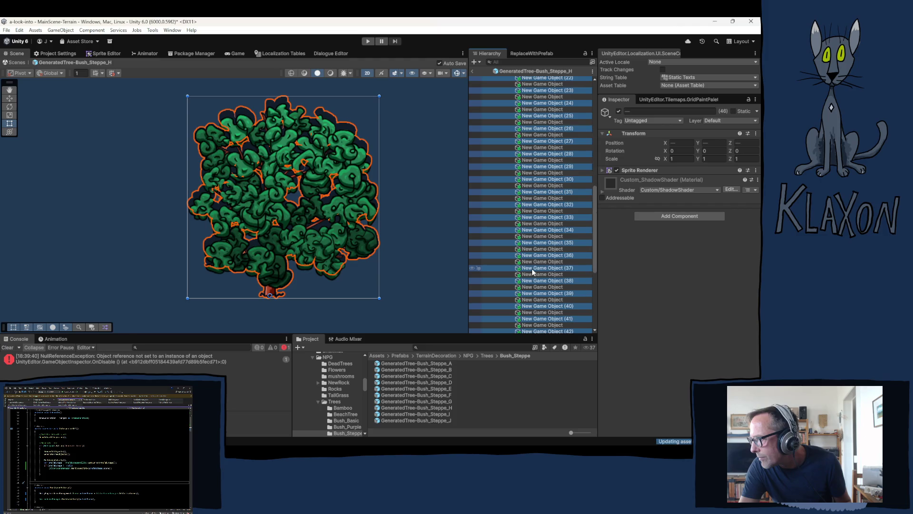
pyautogui.scroll(-10, 528, 262)
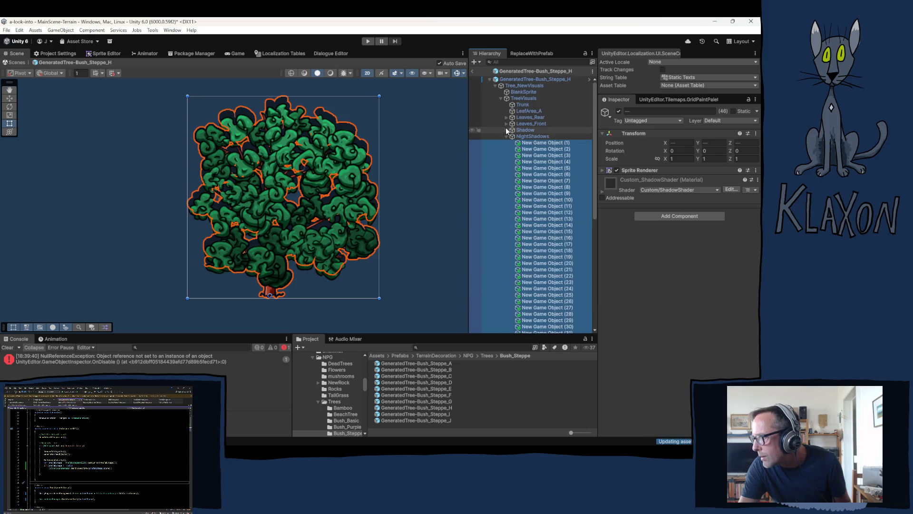
# Lock the Inspector on BlankSprite and link New Game Object (1) as its Night Shadow Sprite
pyautogui.click(525, 92)
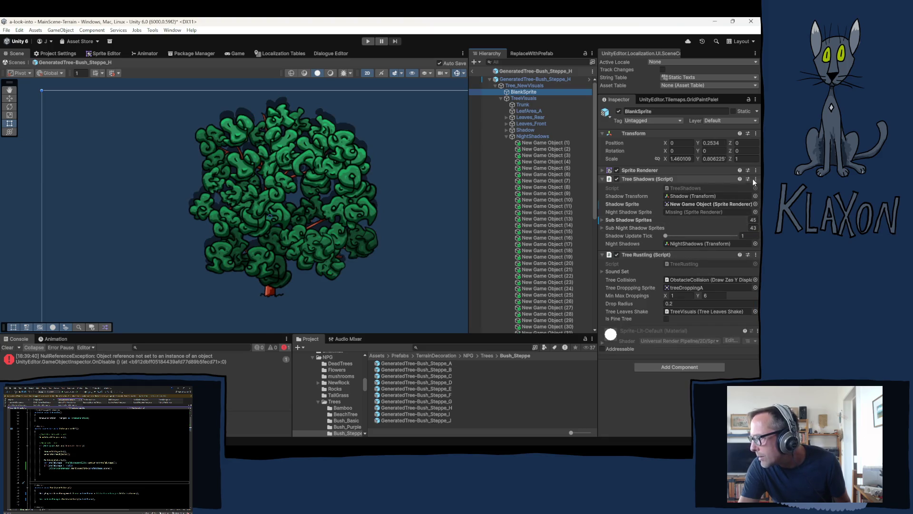
pyautogui.click(748, 97)
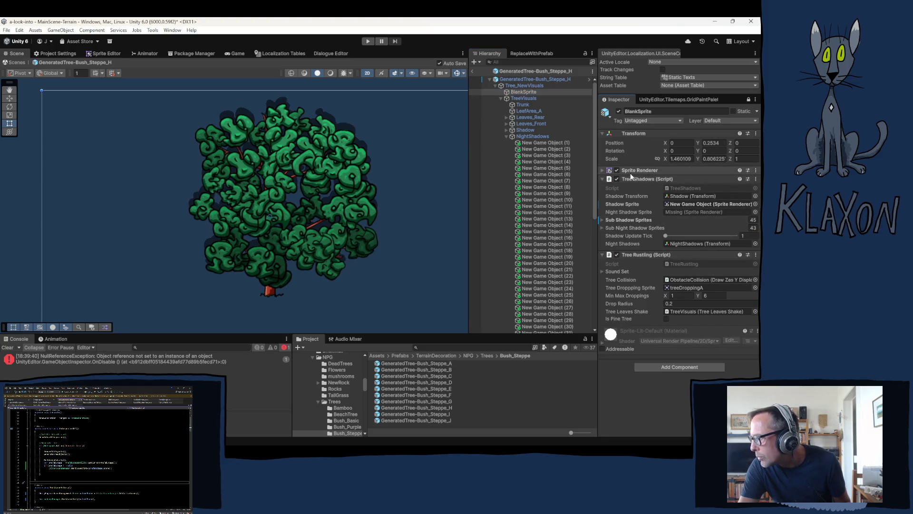
pyautogui.moveTo(542, 143); pyautogui.dragTo(678, 213)
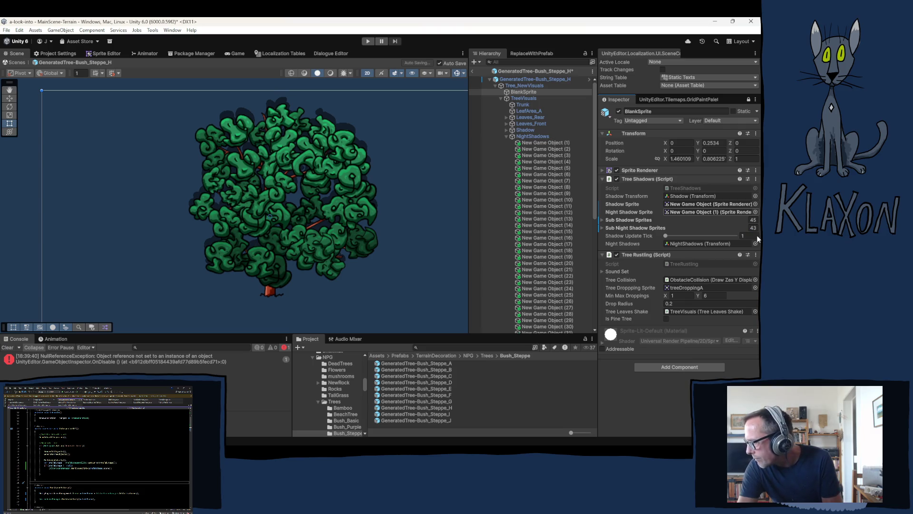
# Reset Sub Night Shadow Sprites to 0 and fill it with New Game Objects (2) through (46)
pyautogui.click(752, 228)
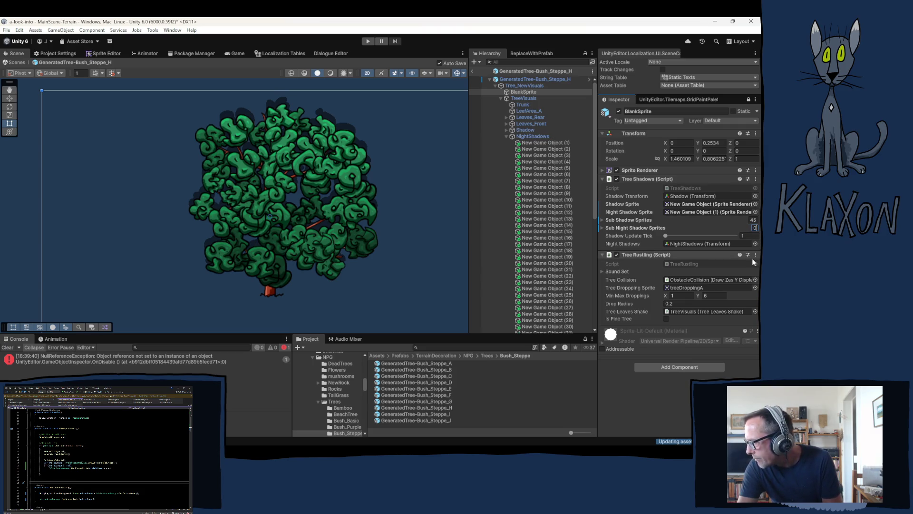
pyautogui.write('0')
pyautogui.click(540, 149)
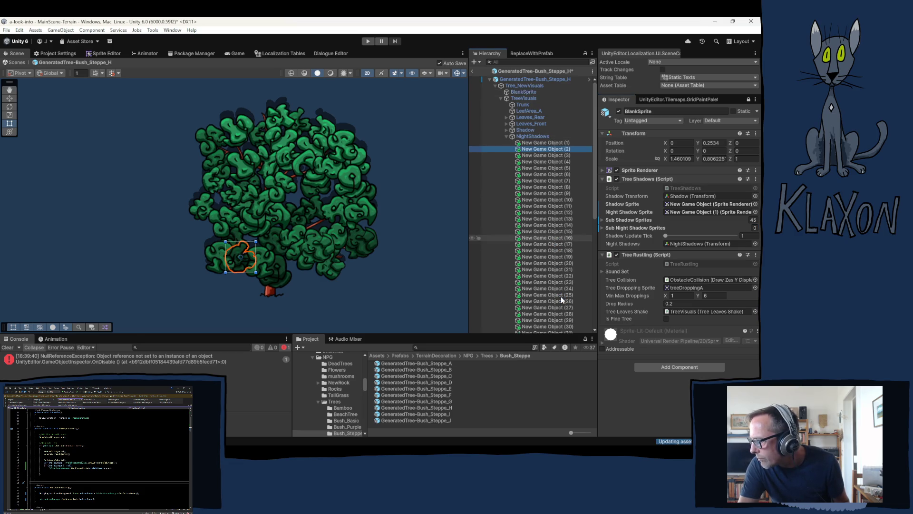
pyautogui.scroll(-8, 559, 296)
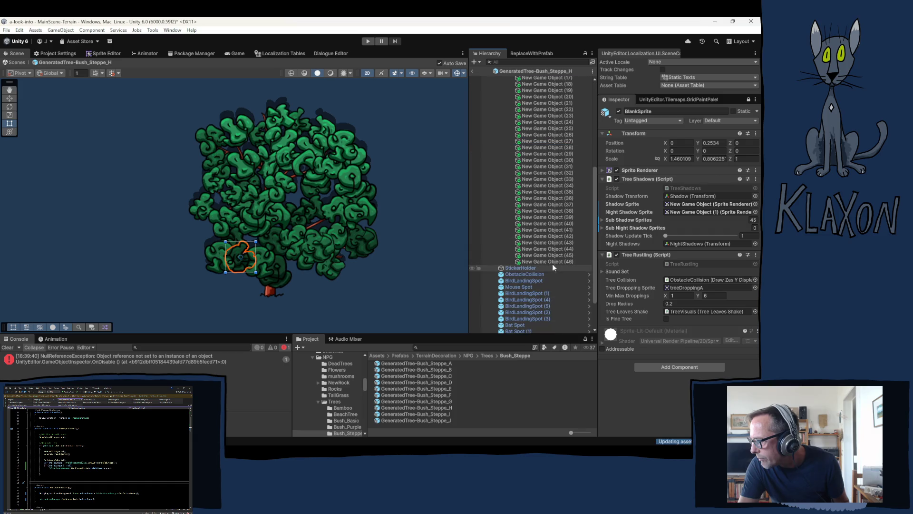
pyautogui.keyDown('shift'); pyautogui.click(543, 260); pyautogui.keyUp('shift')
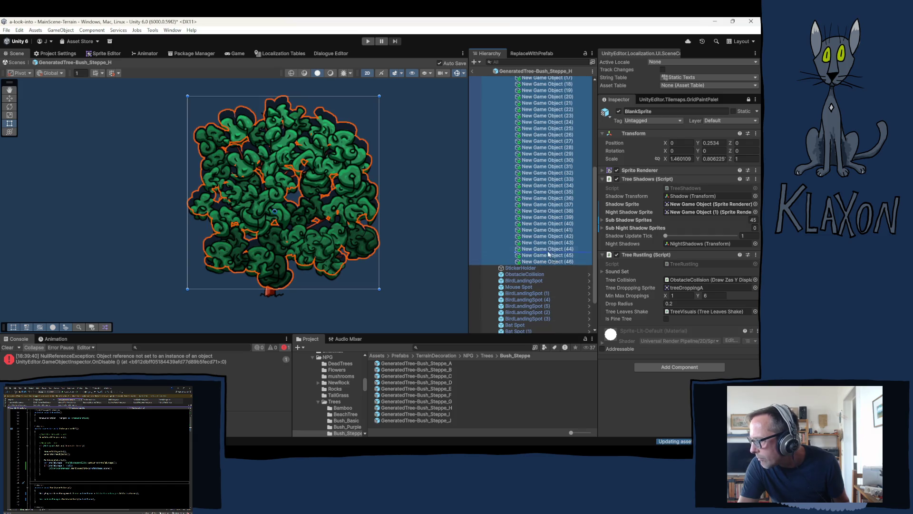
pyautogui.moveTo(547, 255); pyautogui.dragTo(618, 226)
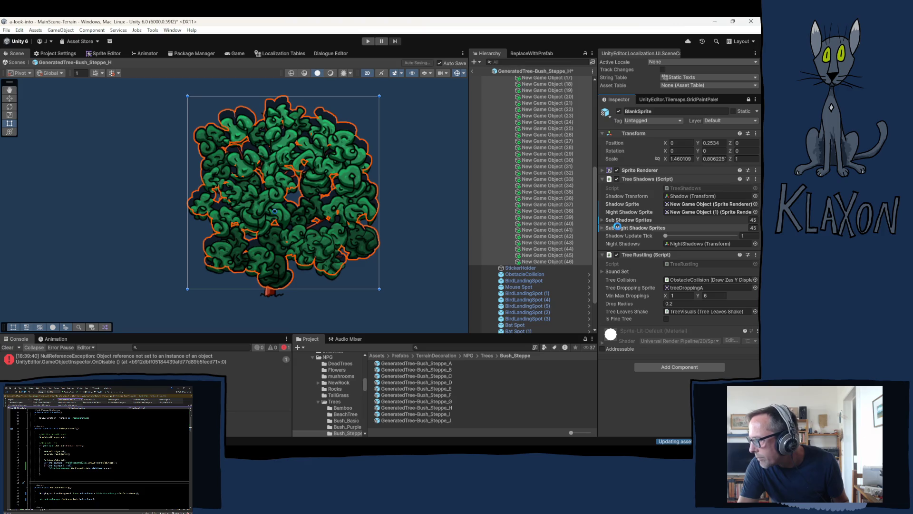
pyautogui.click(433, 415)
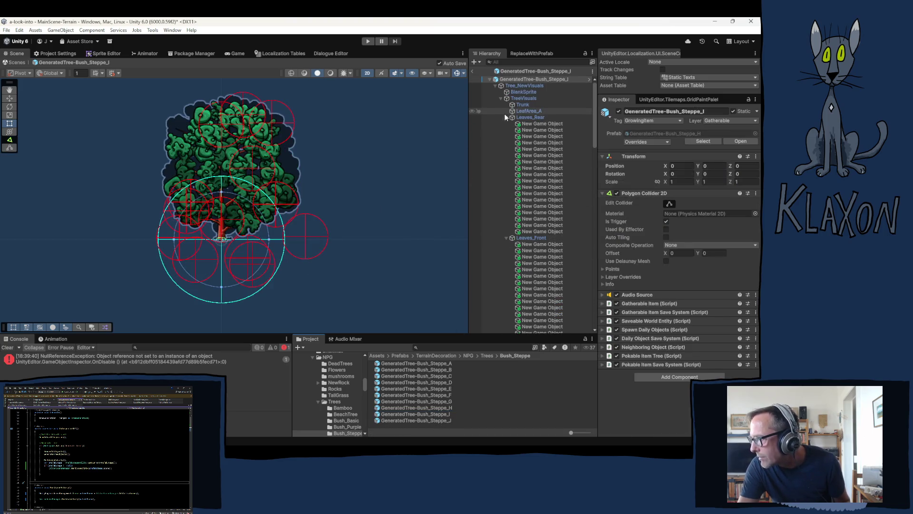
# Delete Bush_Steppe_I's night shadow objects (1) through (46)
pyautogui.click(506, 117)
pyautogui.click(508, 123)
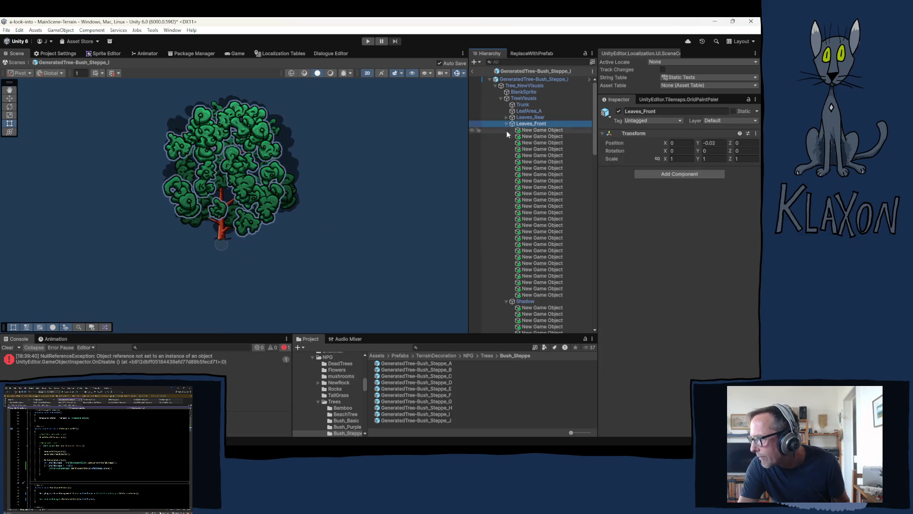
pyautogui.scroll(-10, 546, 141)
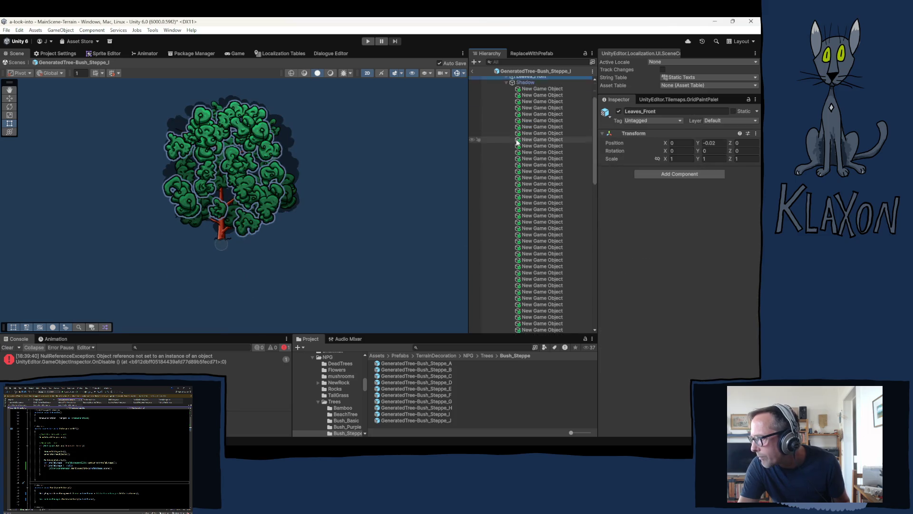
pyautogui.click(531, 101)
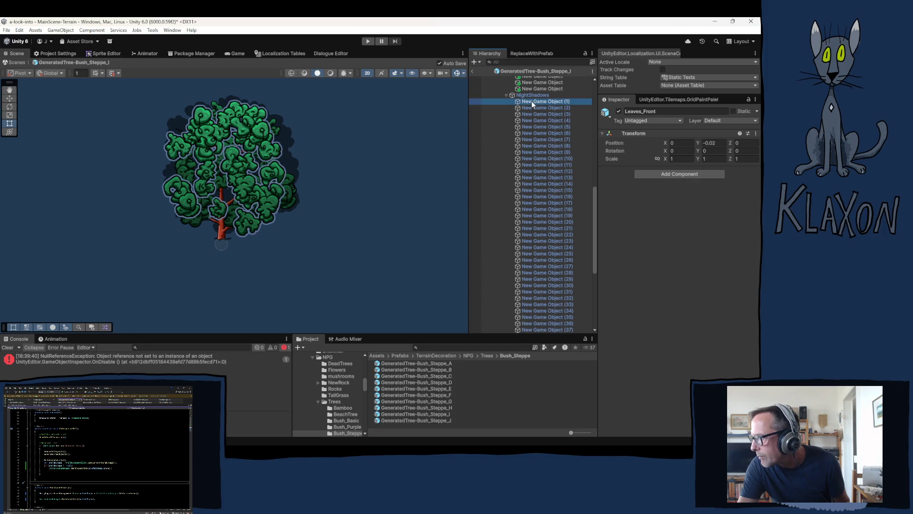
pyautogui.scroll(-5, 536, 181)
pyautogui.keyDown('shift'); pyautogui.click(543, 215); pyautogui.keyUp('shift')
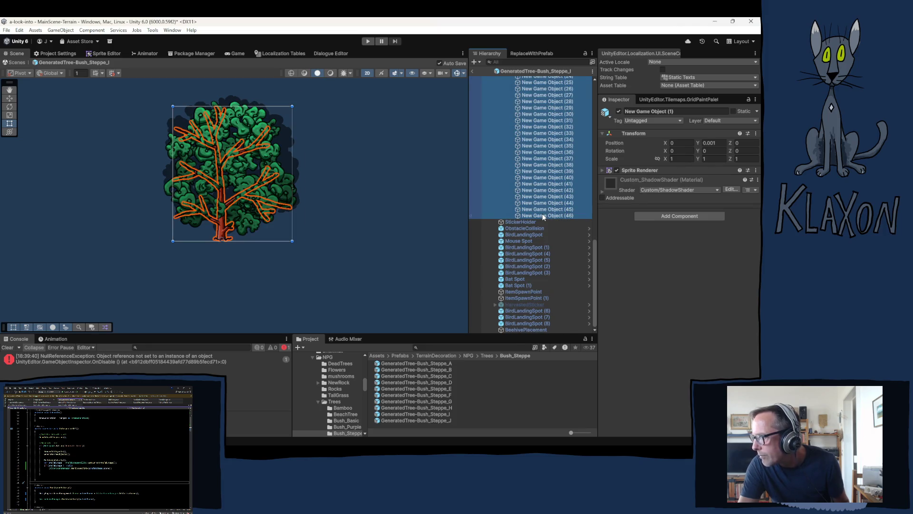
pyautogui.press('Delete')
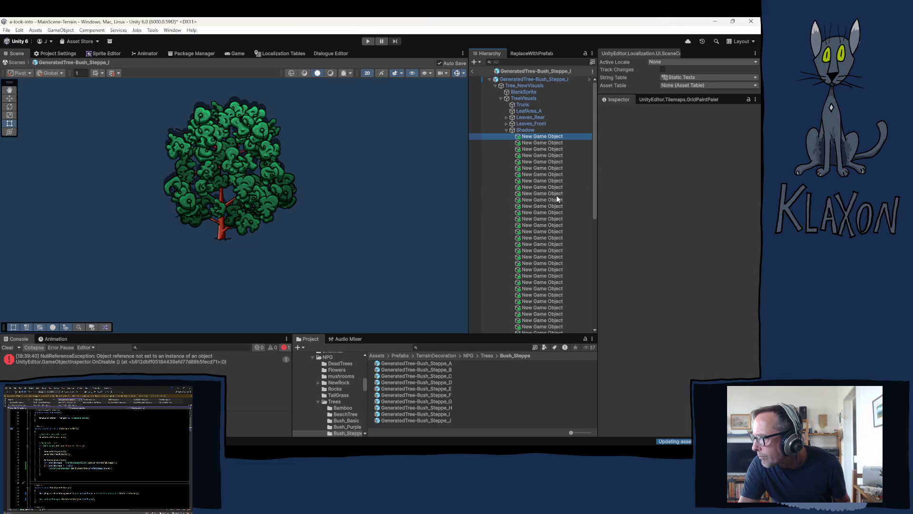
# Duplicate all the day shadow objects as new night shadow copies
pyautogui.scroll(-5, 557, 244)
pyautogui.keyDown('shift'); pyautogui.click(547, 256); pyautogui.keyUp('shift')
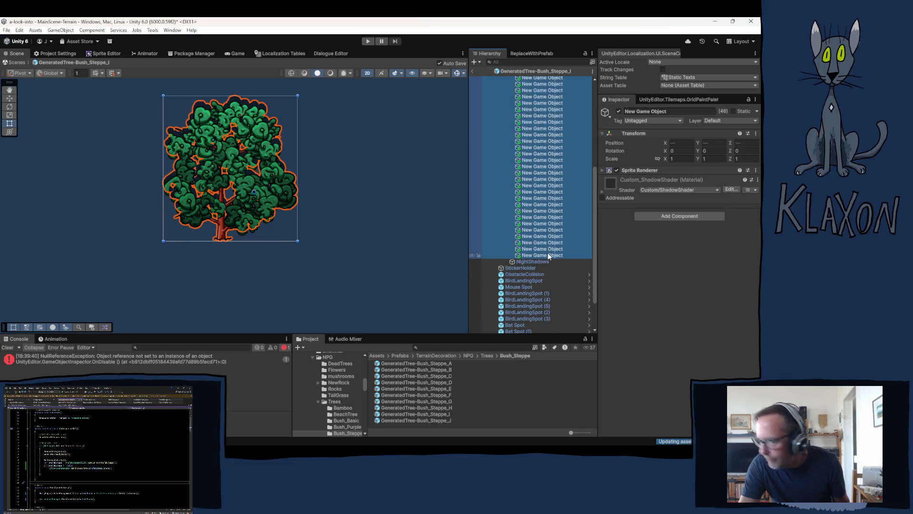
pyautogui.hotkey('ctrl', 'd')
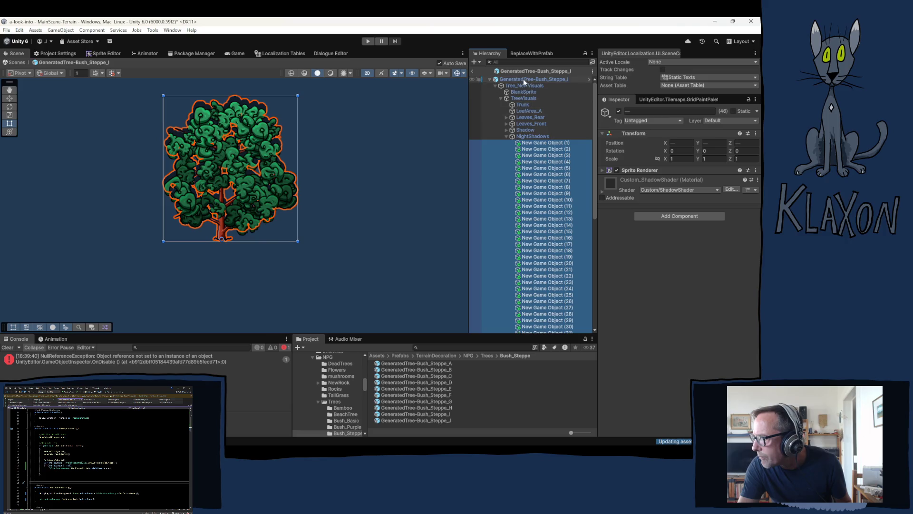
# Lock the Inspector on BlankSprite and assign New Game Object (1) as Night Shadow Sprite
pyautogui.click(523, 92)
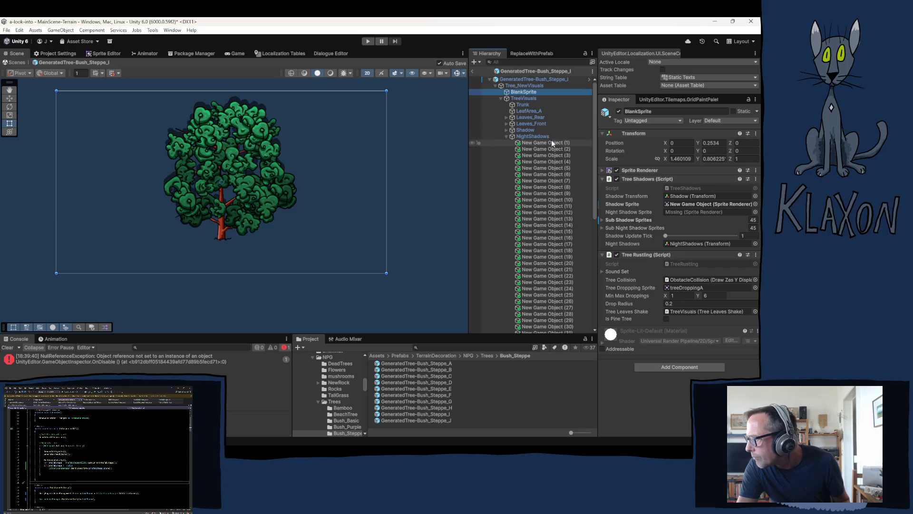
pyautogui.click(749, 100)
pyautogui.moveTo(542, 143); pyautogui.dragTo(693, 212)
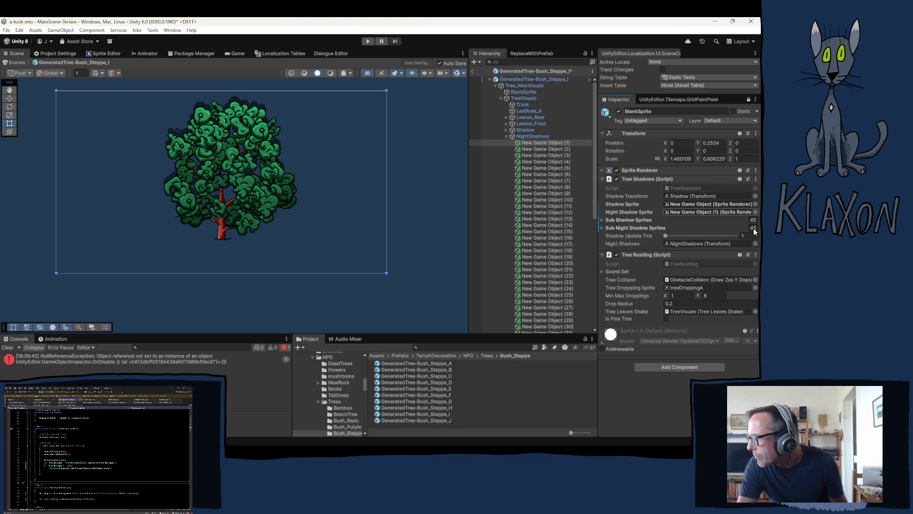
# Empty Sub Night Shadow Sprites and fill it with New Game Objects (2) through (46)
pyautogui.click(758, 231)
pyautogui.write('0')
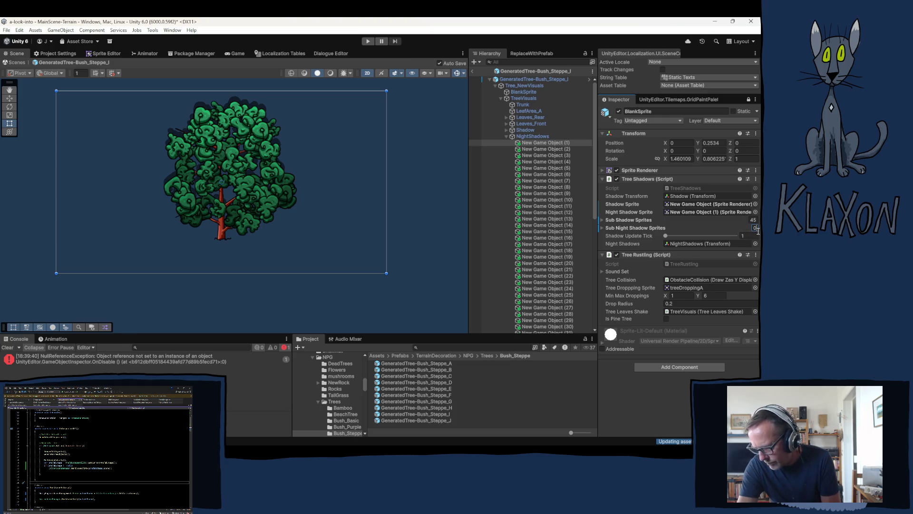
pyautogui.press('Return')
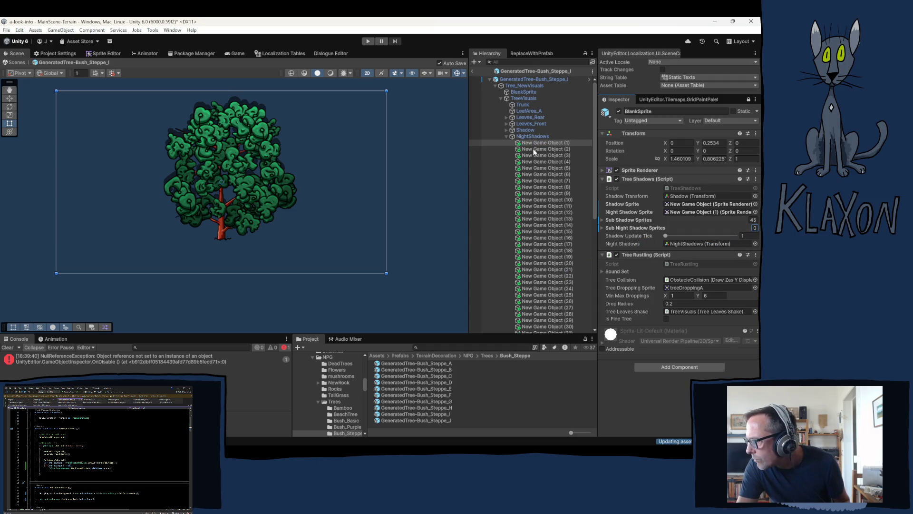
pyautogui.click(534, 149)
pyautogui.scroll(-5, 541, 240)
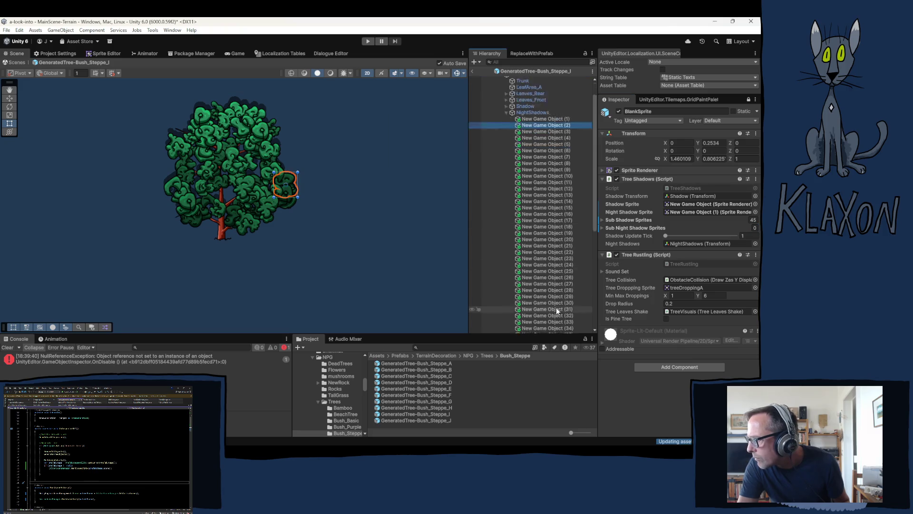
pyautogui.keyDown('shift'); pyautogui.click(542, 263); pyautogui.keyUp('shift')
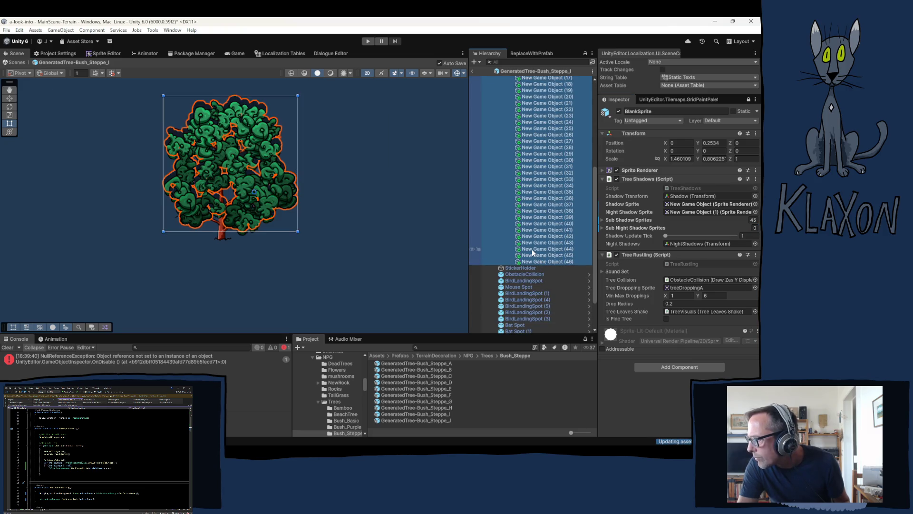
pyautogui.click(649, 224)
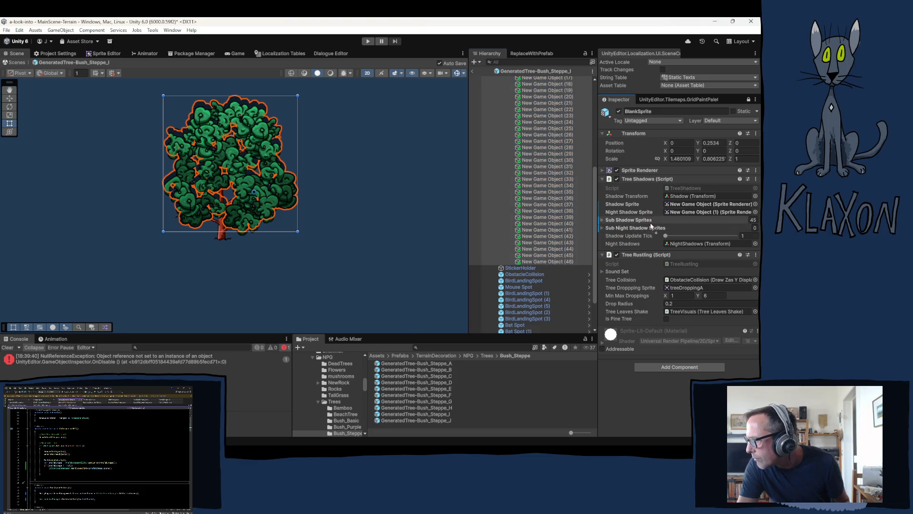
pyautogui.moveTo(653, 225); pyautogui.dragTo(653, 228)
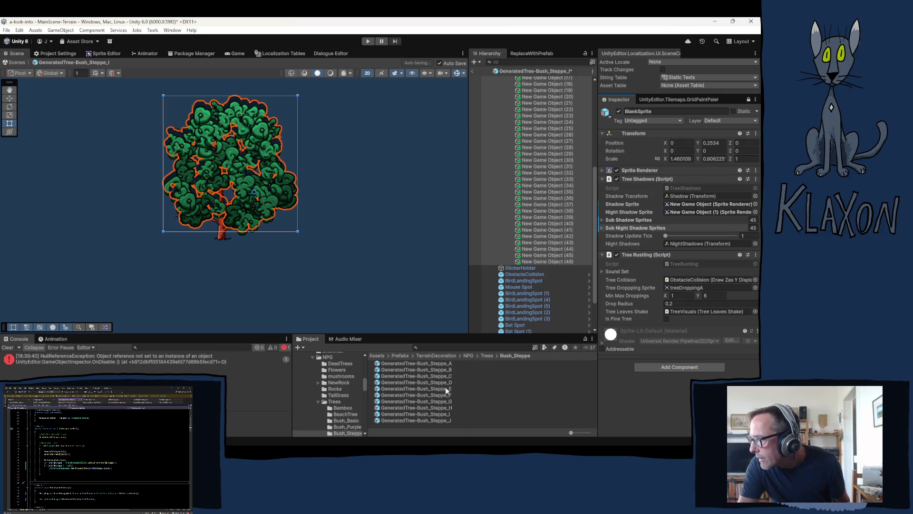
# Open the GeneratedTree-Bush_Steppe_J prefab and collapse its Leaves_Rear and Leaves_Front groups
pyautogui.click(416, 418)
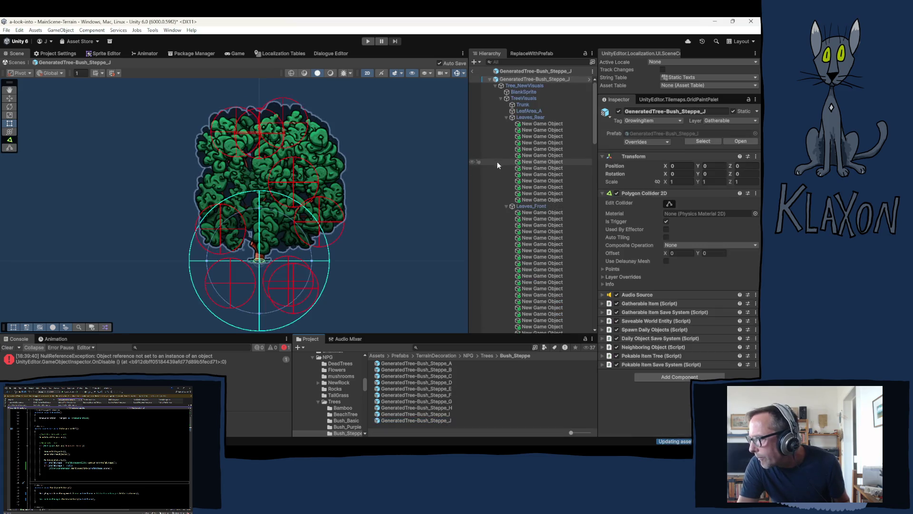
pyautogui.click(506, 117)
pyautogui.click(505, 118)
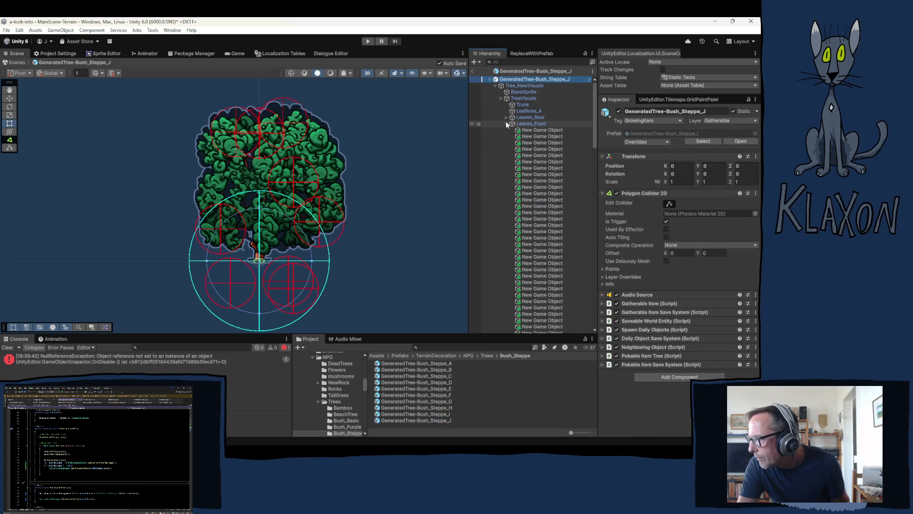
pyautogui.click(506, 124)
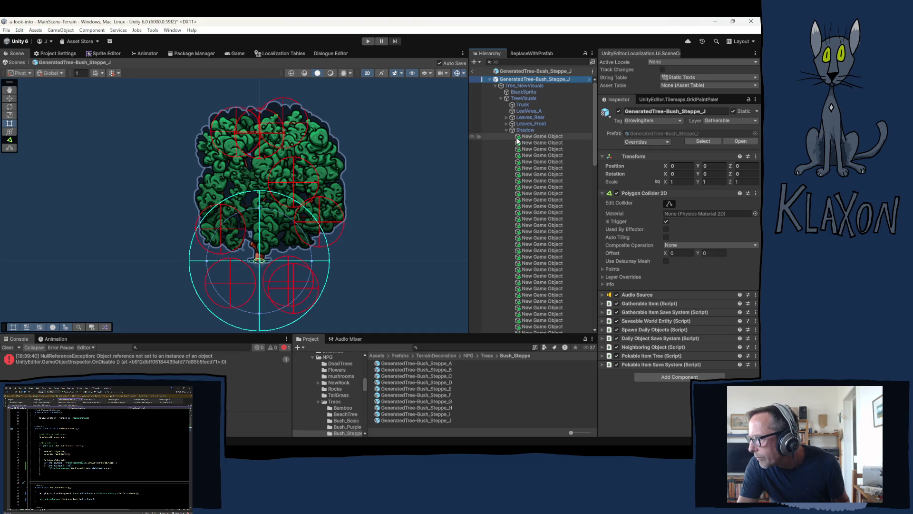
pyautogui.scroll(-10, 530, 143)
# Delete all 92 night shadow objects, (1) through (92)
pyautogui.click(532, 93)
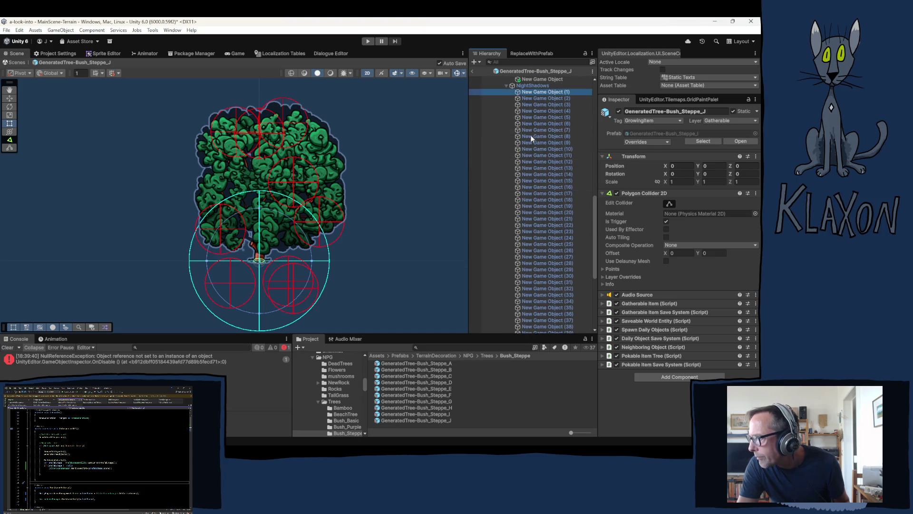
pyautogui.scroll(-5, 534, 190)
pyautogui.keyDown('shift'); pyautogui.click(543, 215); pyautogui.keyUp('shift')
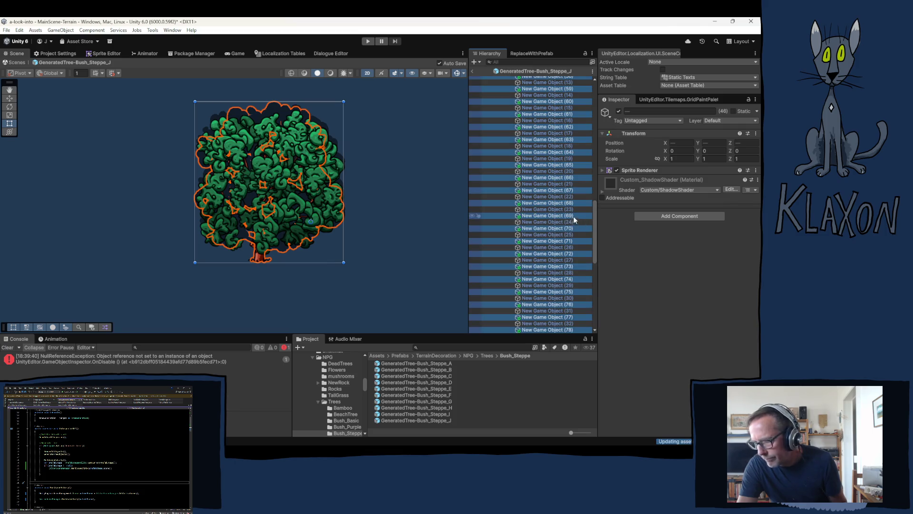
pyautogui.scroll(5, 534, 167)
pyautogui.click(542, 120)
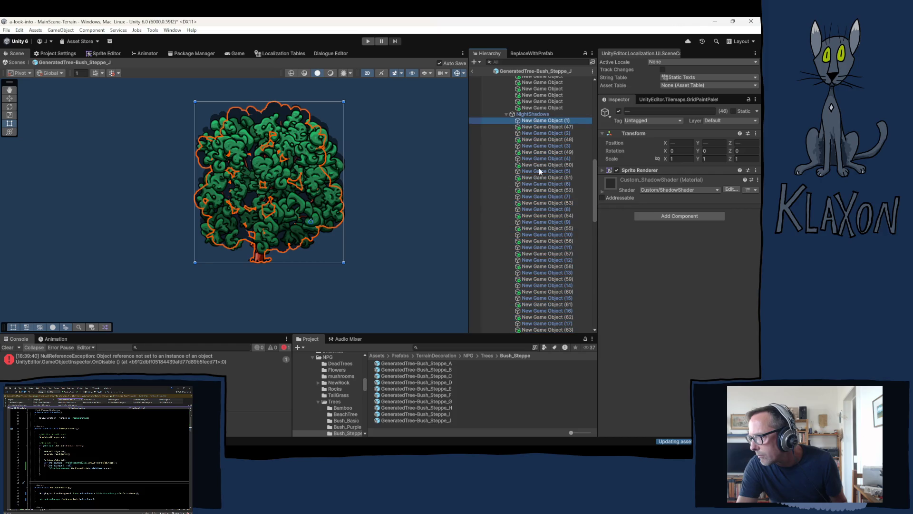
pyautogui.scroll(-10, 539, 215)
pyautogui.scroll(-6, 539, 223)
pyautogui.keyDown('shift'); pyautogui.click(542, 222); pyautogui.keyUp('shift')
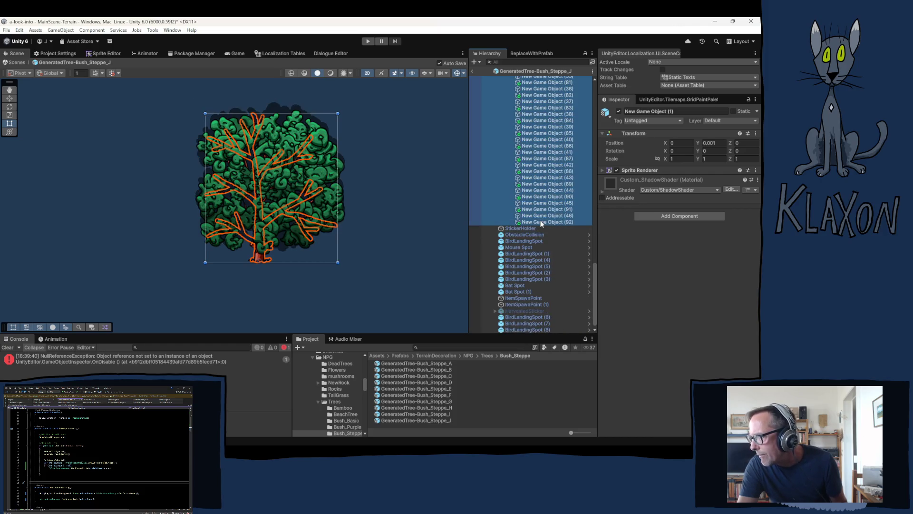
pyautogui.press('Delete')
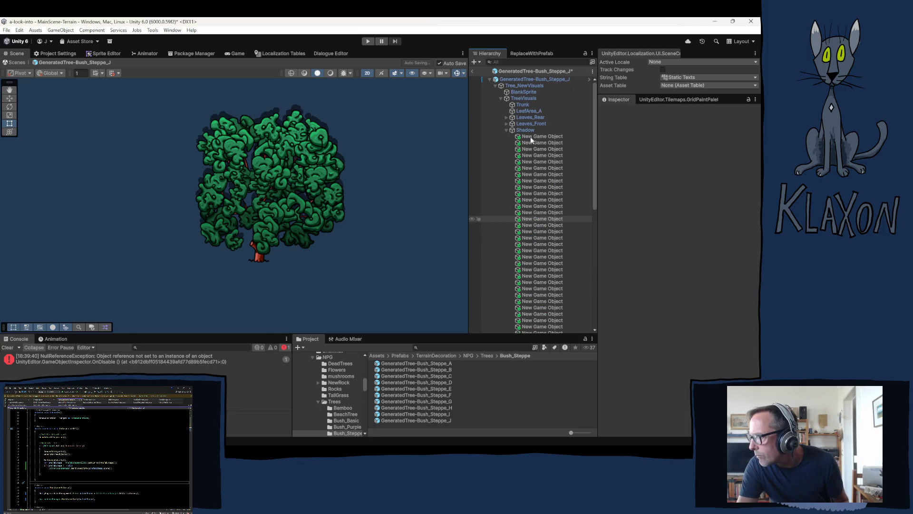
# Duplicate the 52 day shadow objects and move the copies under NightShadows
pyautogui.click(541, 161)
pyautogui.scroll(-10, 540, 229)
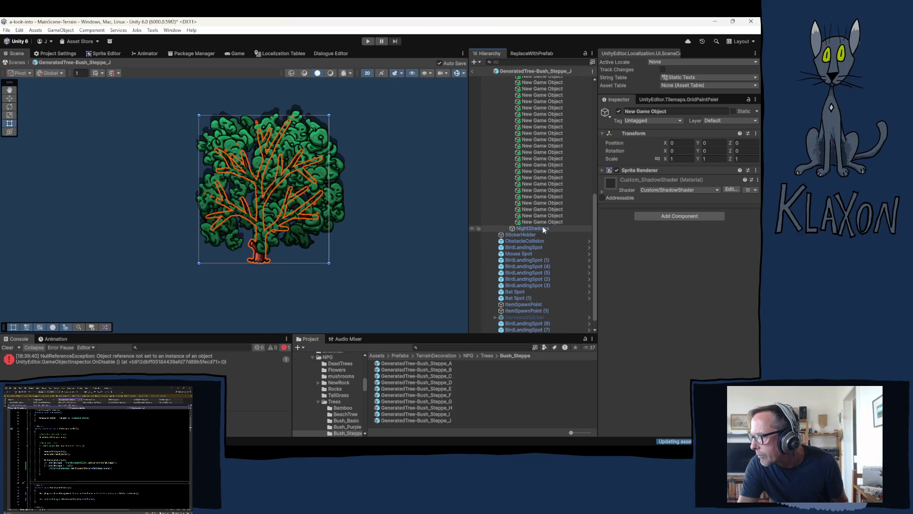
pyautogui.keyDown('shift'); pyautogui.click(541, 221); pyautogui.keyUp('shift')
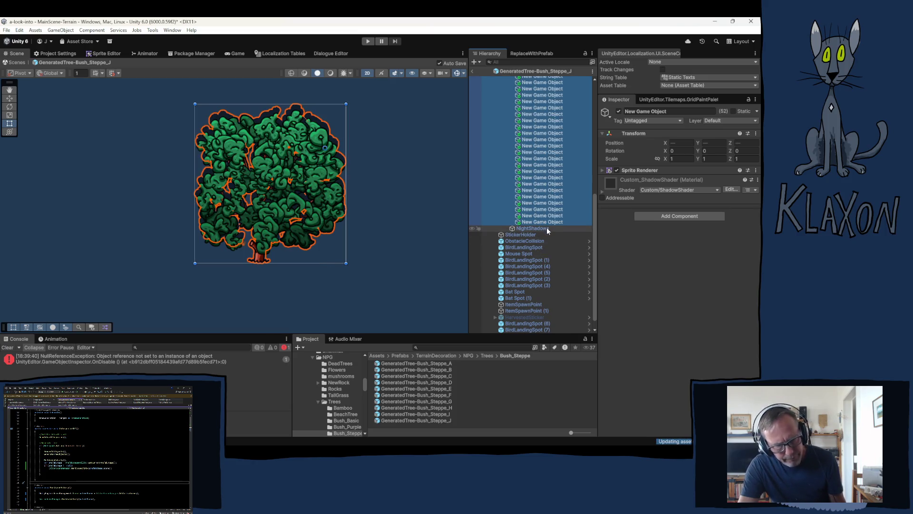
pyautogui.hotkey('ctrl', 'd')
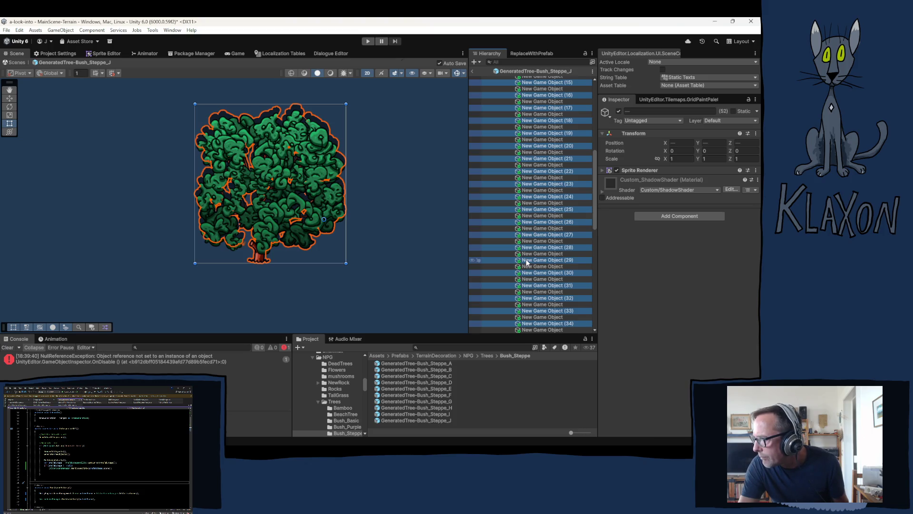
pyautogui.scroll(-10, 526, 260)
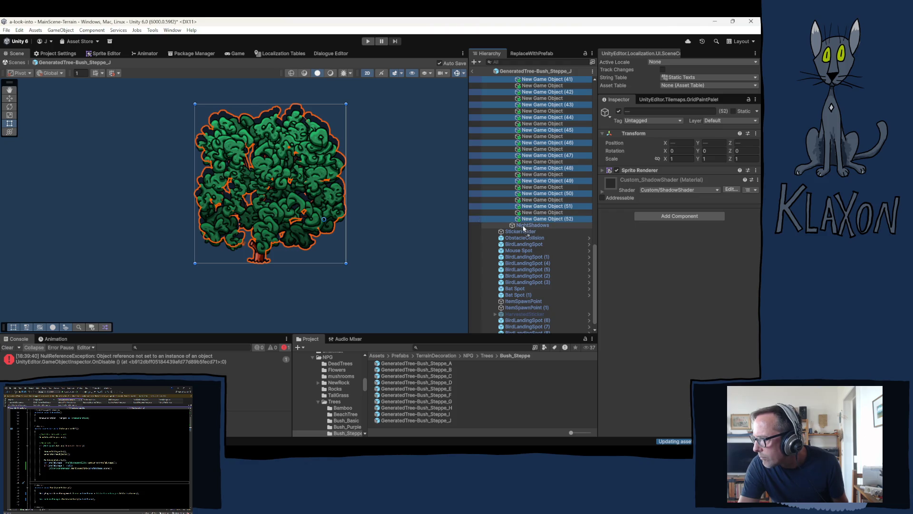
pyautogui.moveTo(523, 228); pyautogui.dragTo(522, 224)
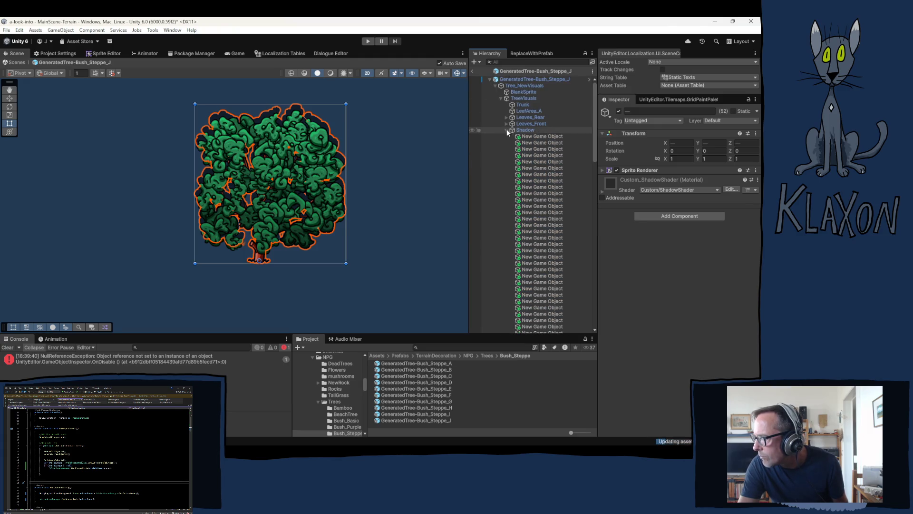
# Lock the Inspector on BlankSprite and assign New Game Object (1) as Night Shadow Sprite
pyautogui.click(517, 93)
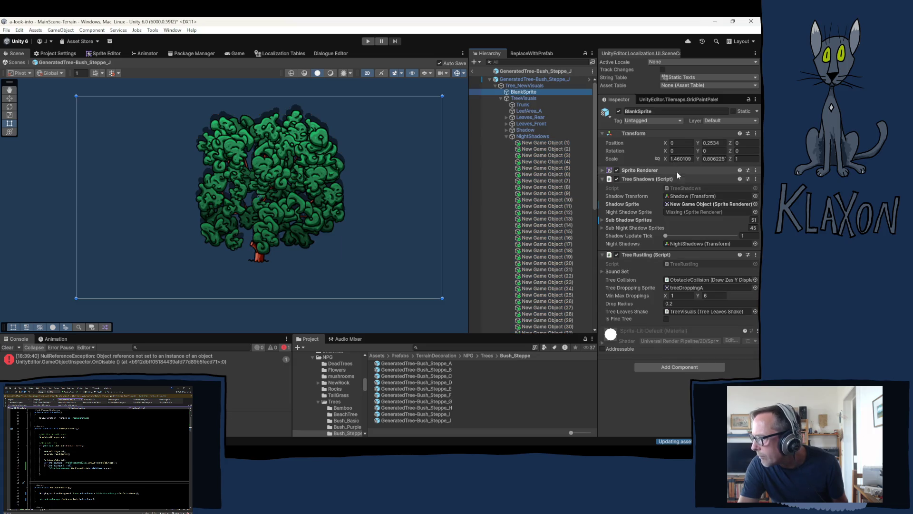
pyautogui.click(749, 100)
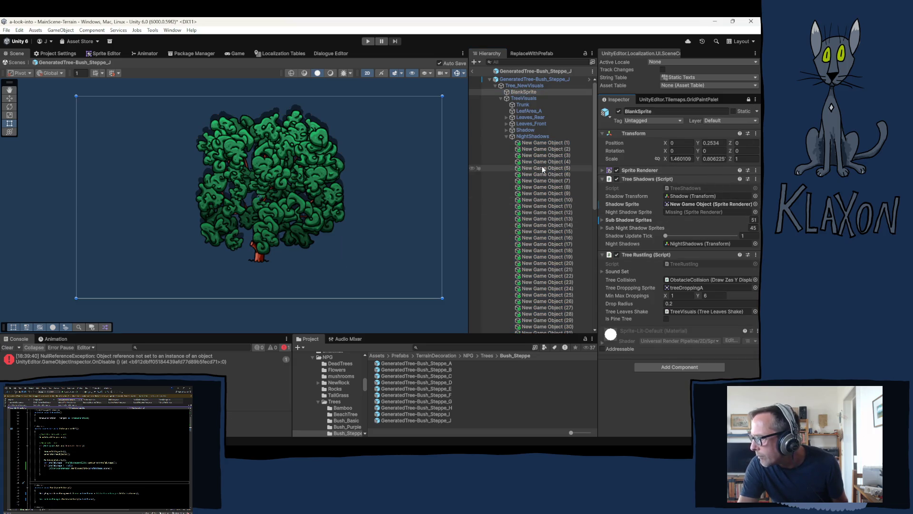
pyautogui.moveTo(534, 144); pyautogui.dragTo(678, 214)
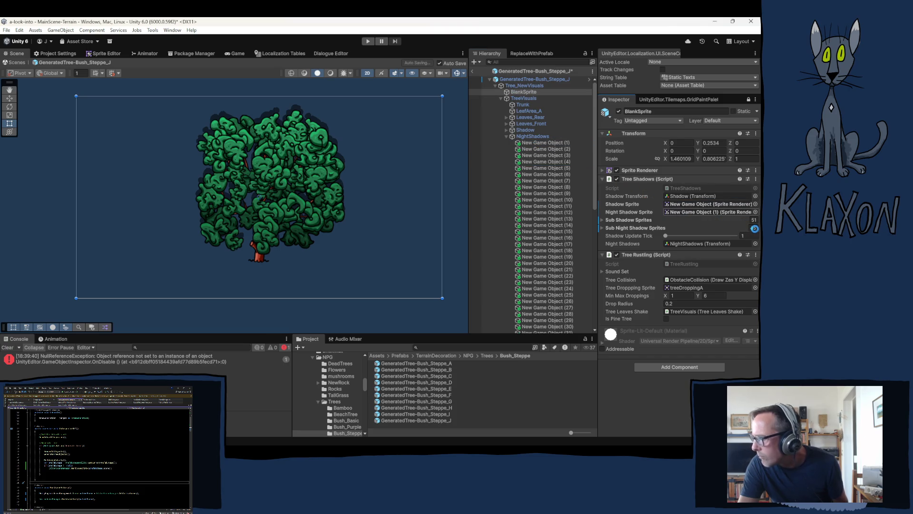
# Empty Sub Night Shadow Sprites and fill it with New Game Objects (2) through (52)
pyautogui.moveTo(754, 229); pyautogui.dragTo(753, 227)
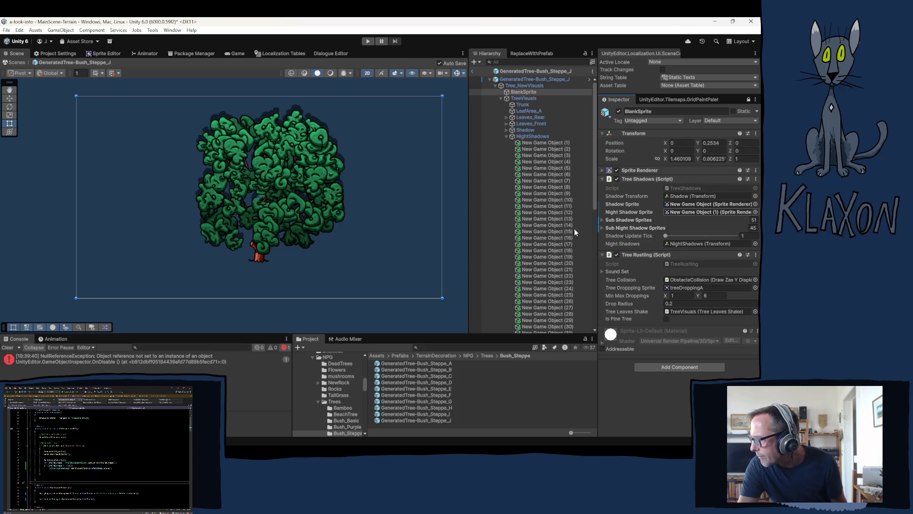
pyautogui.hotkey('ctrl', 'z')
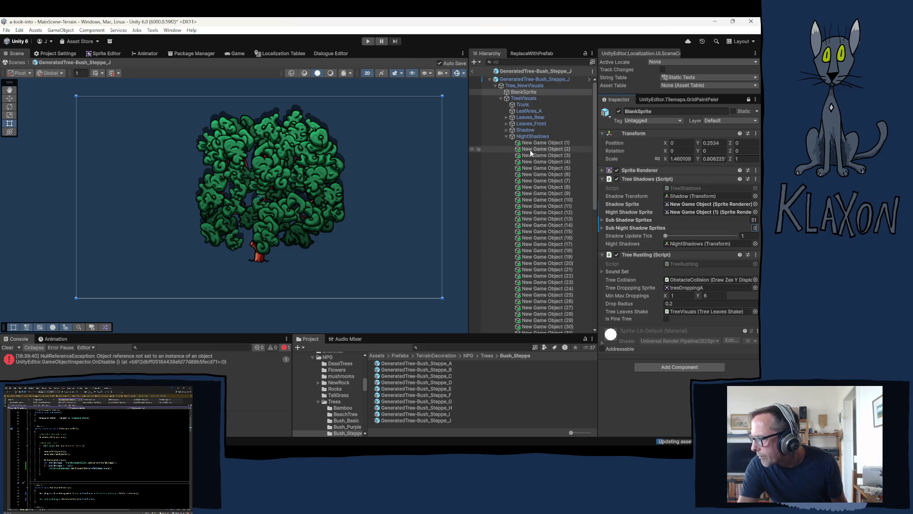
pyautogui.click(530, 150)
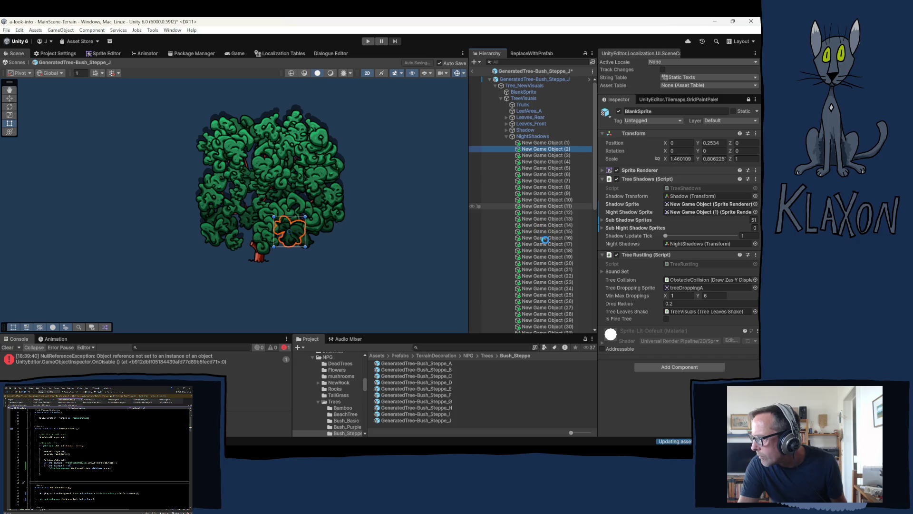
pyautogui.scroll(-5, 535, 285)
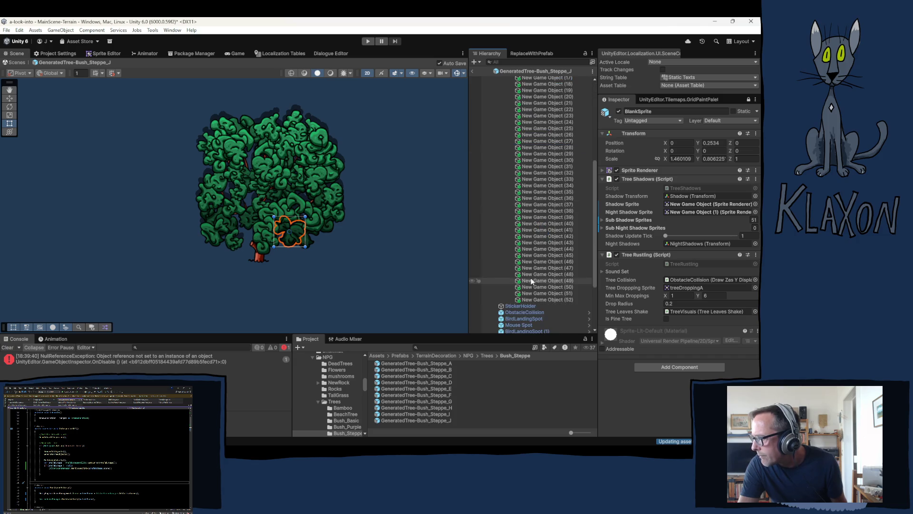
pyautogui.keyDown('shift'); pyautogui.click(534, 299); pyautogui.keyUp('shift')
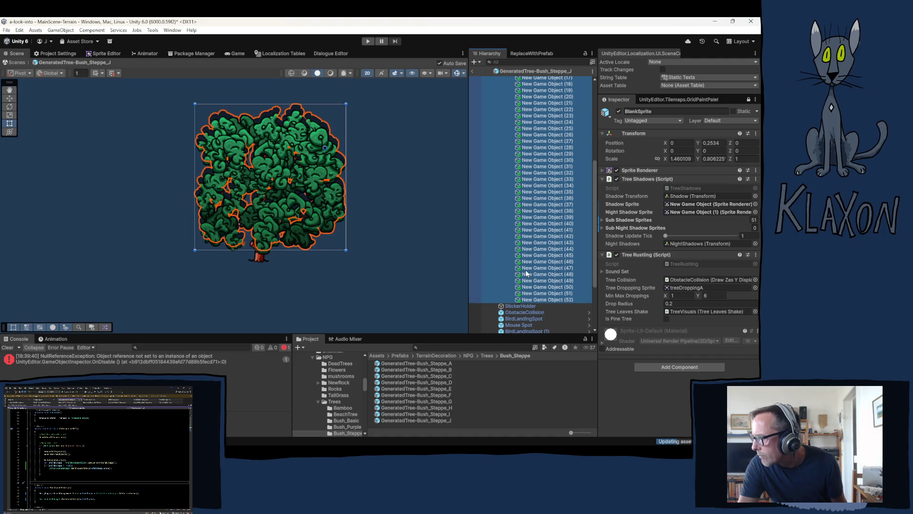
pyautogui.moveTo(529, 273); pyautogui.dragTo(620, 227)
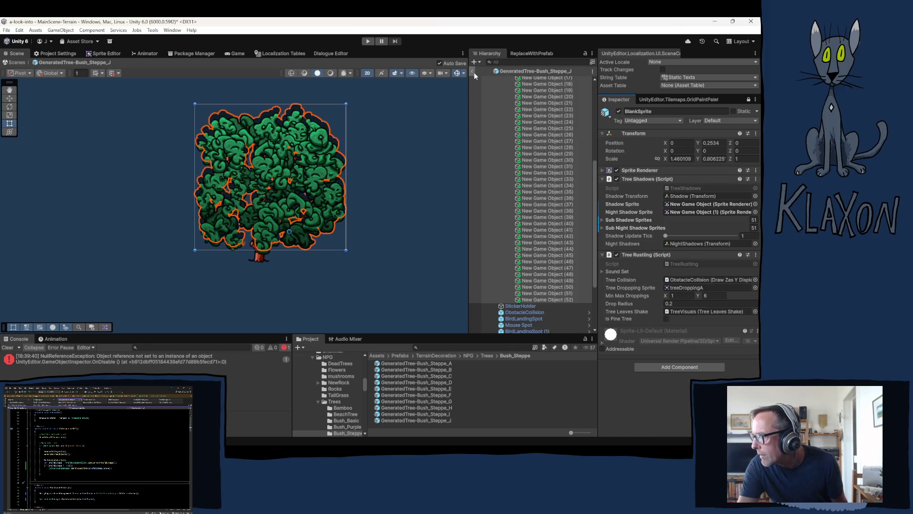
# Select every object in the Hierarchy list before returning to MainScene-Terrain
pyautogui.hotkey('ctrl', 'a')
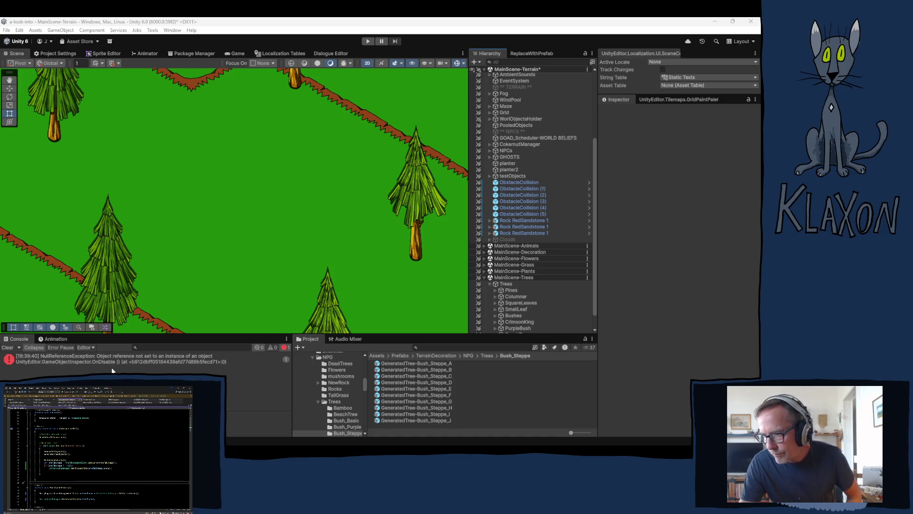
# Clear the Console error and enter Play mode to reach the game's title menu
pyautogui.click(8, 347)
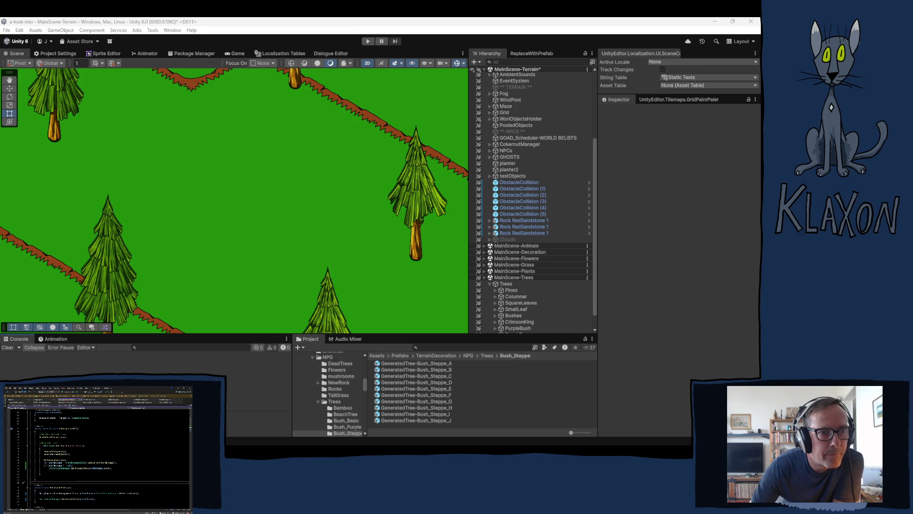
pyautogui.click(322, 30)
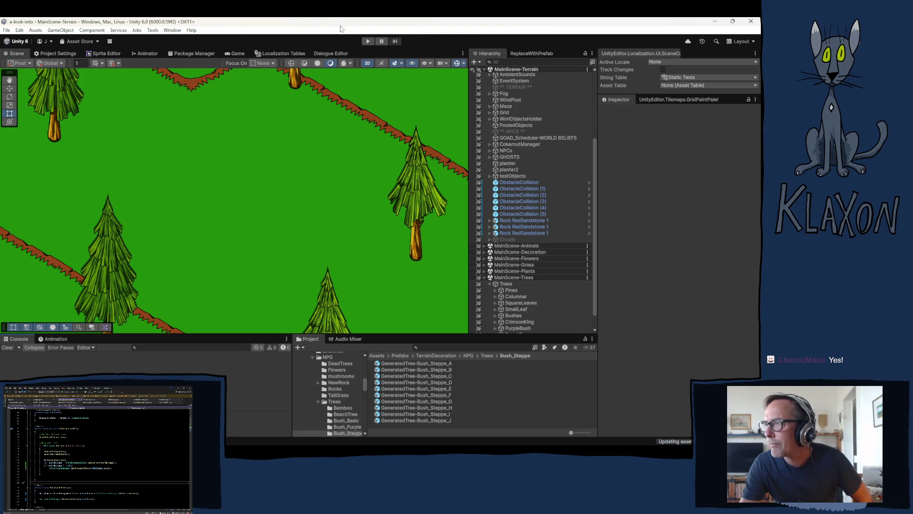
pyautogui.click(367, 41)
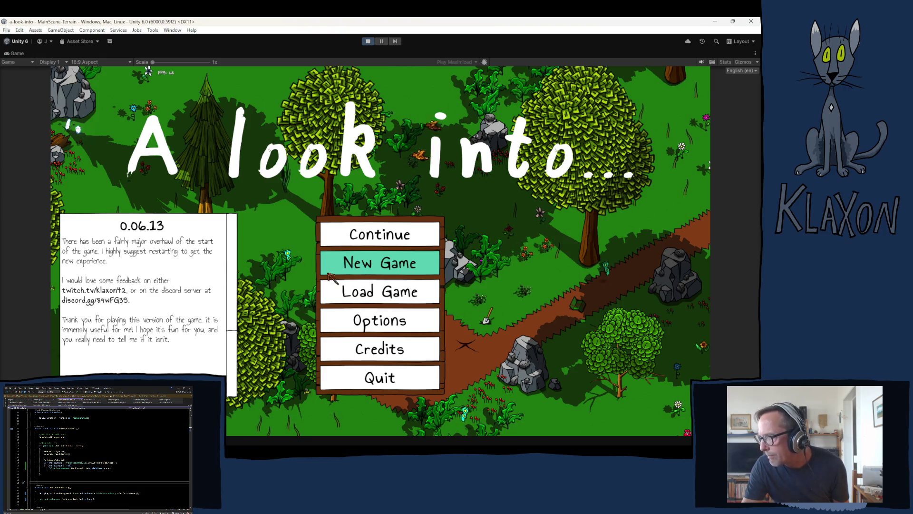
# Start a new game named 'das', cycle back to the blue cat character, and accept
pyautogui.click(354, 269)
pyautogui.click(356, 315)
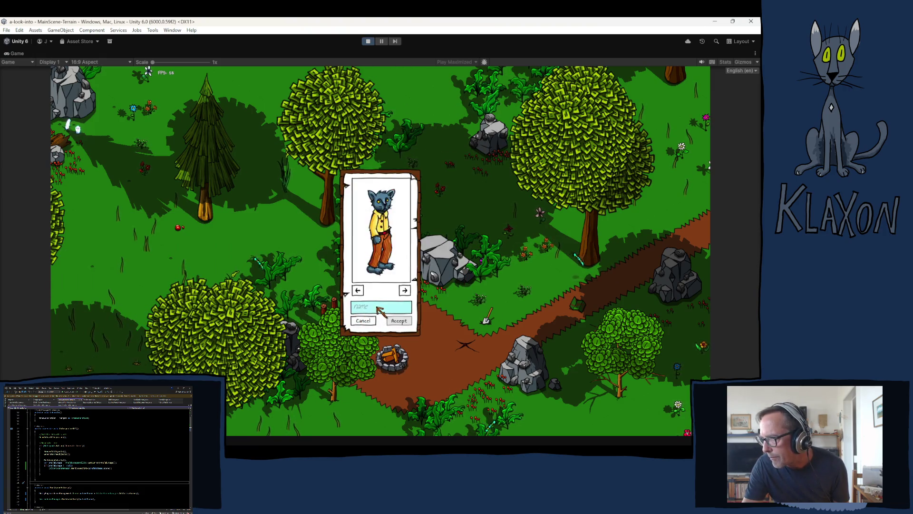
pyautogui.write('das')
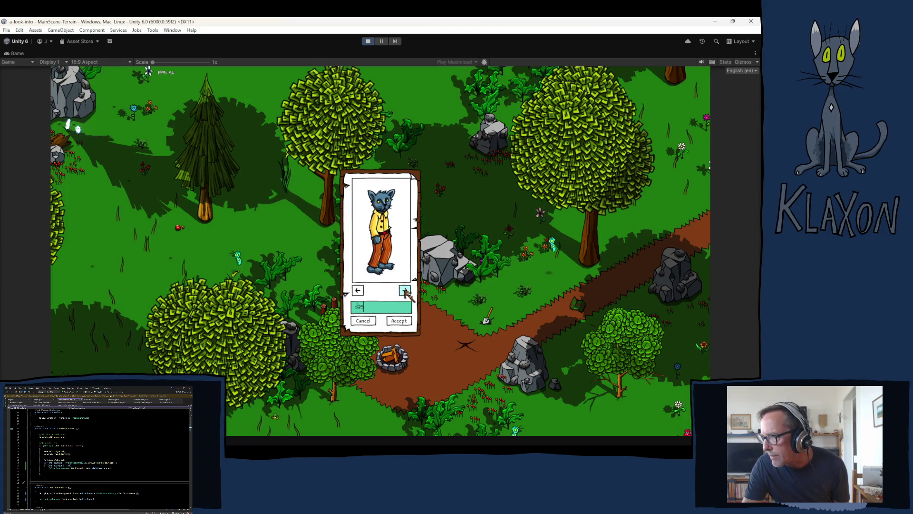
pyautogui.click(404, 290)
pyautogui.click(405, 291)
pyautogui.click(405, 291)
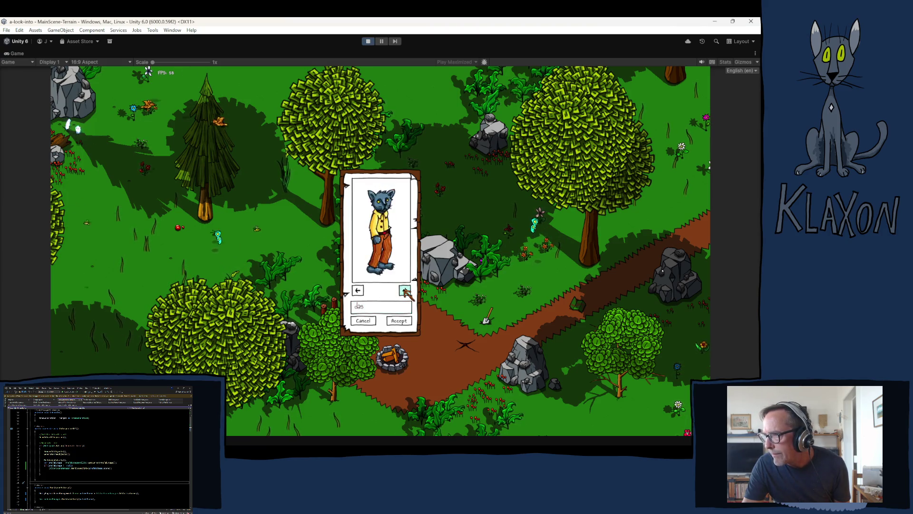
pyautogui.click(405, 291)
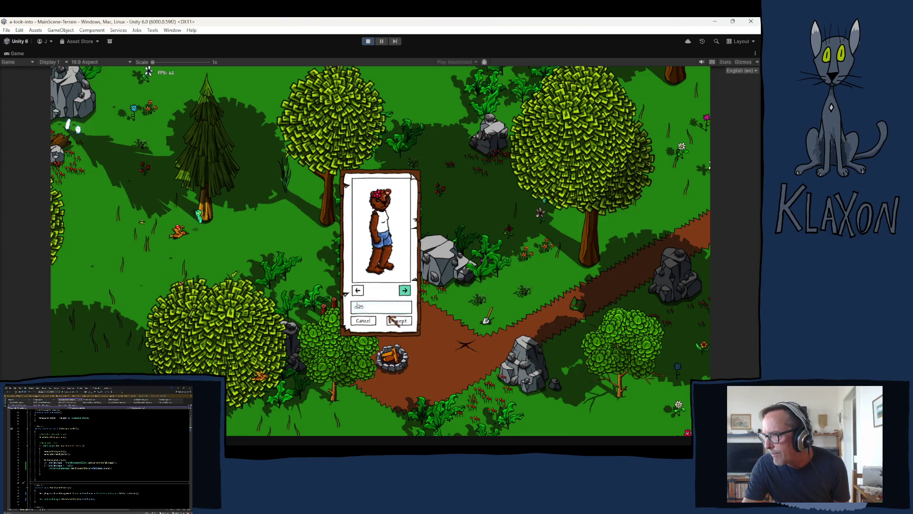
pyautogui.click(405, 291)
pyautogui.click(399, 321)
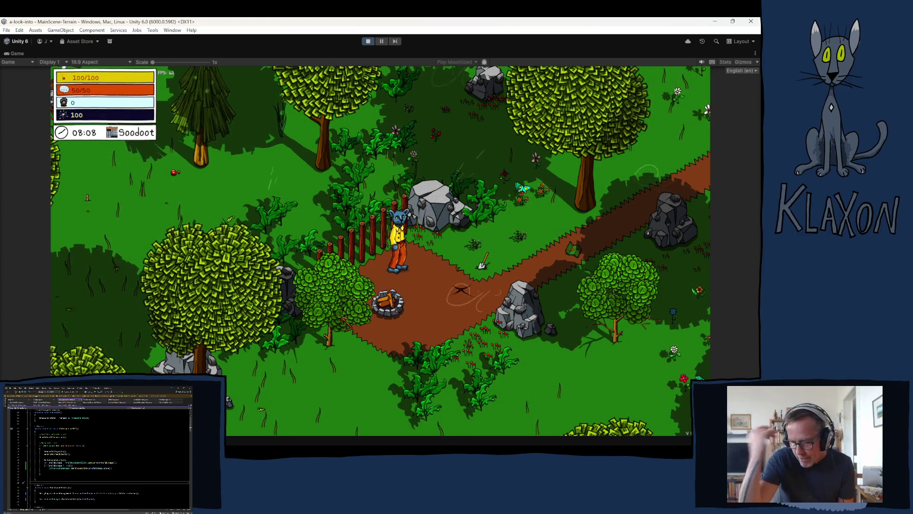
# Pick up the Stone Spade and equip it from the inventory
pyautogui.press('d')
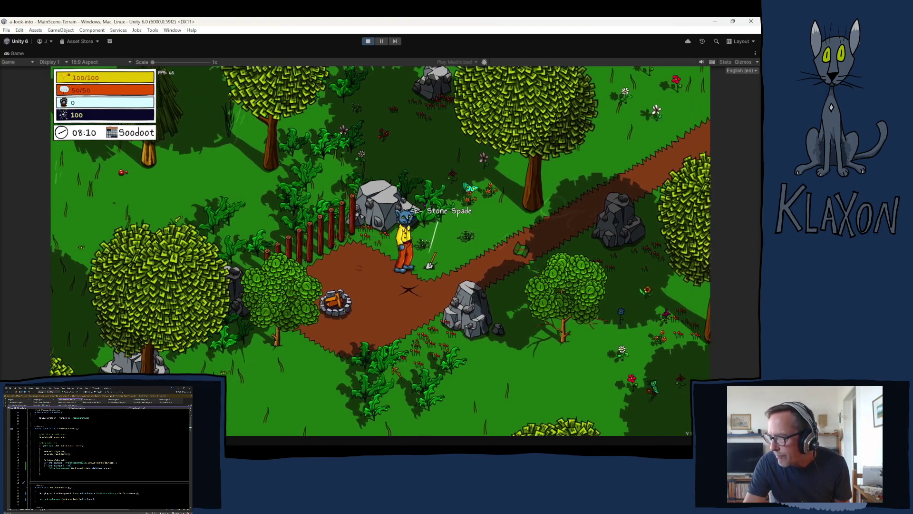
pyautogui.press('d')
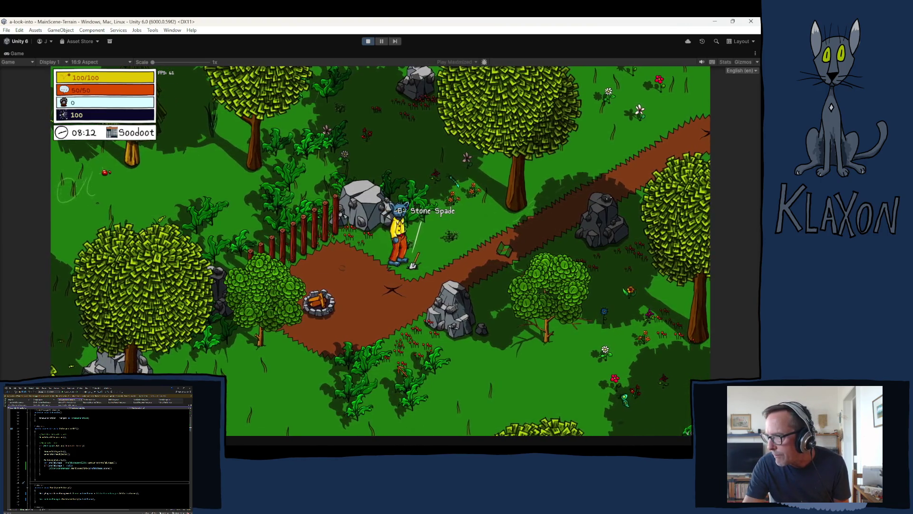
pyautogui.press('e')
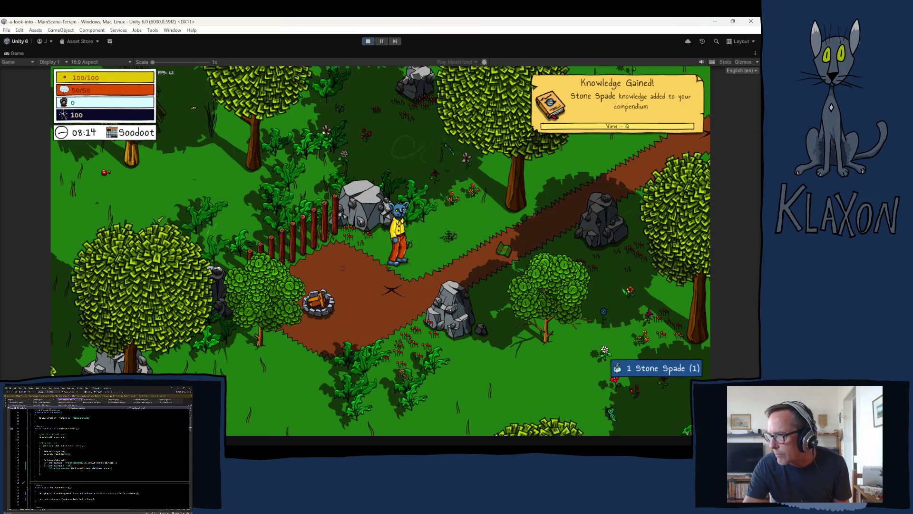
pyautogui.press('Tab')
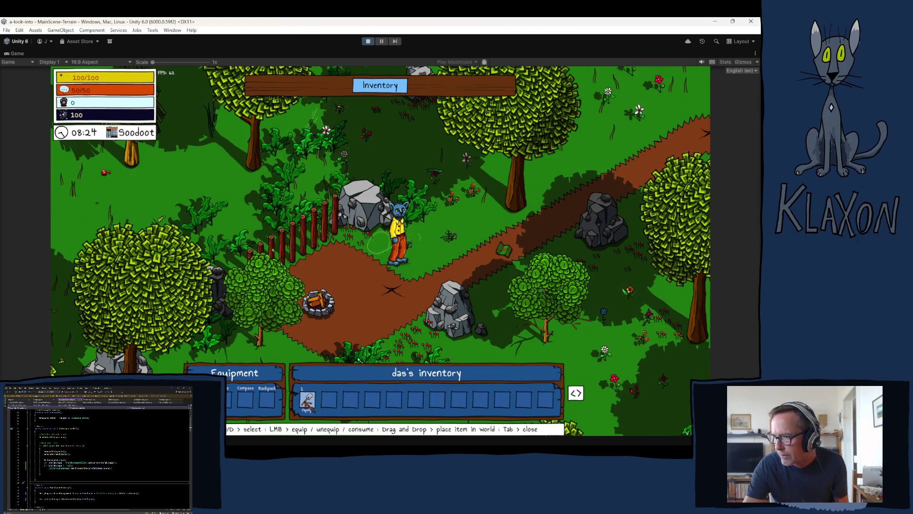
pyautogui.click(314, 395)
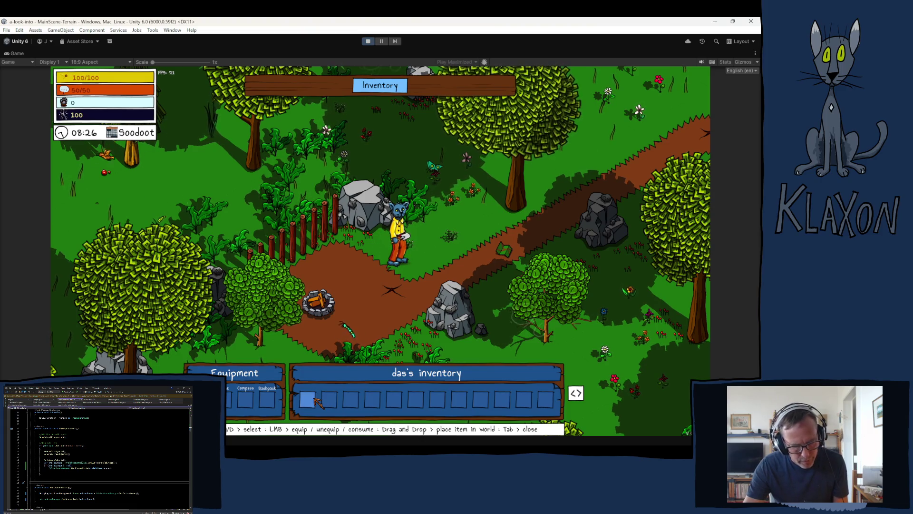
pyautogui.press('Tab')
# Dig a spot with the spade, completing the digging minigame's green target arcs
pyautogui.press('s')
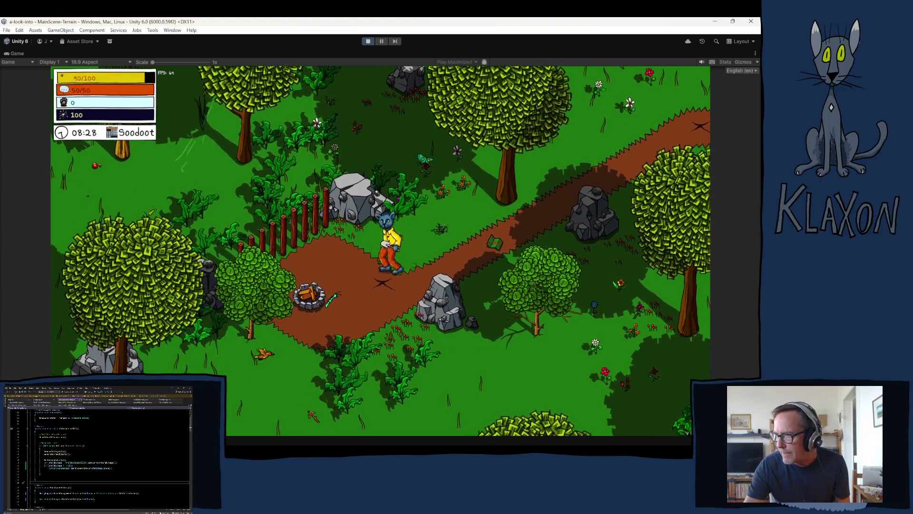
pyautogui.click(315, 409)
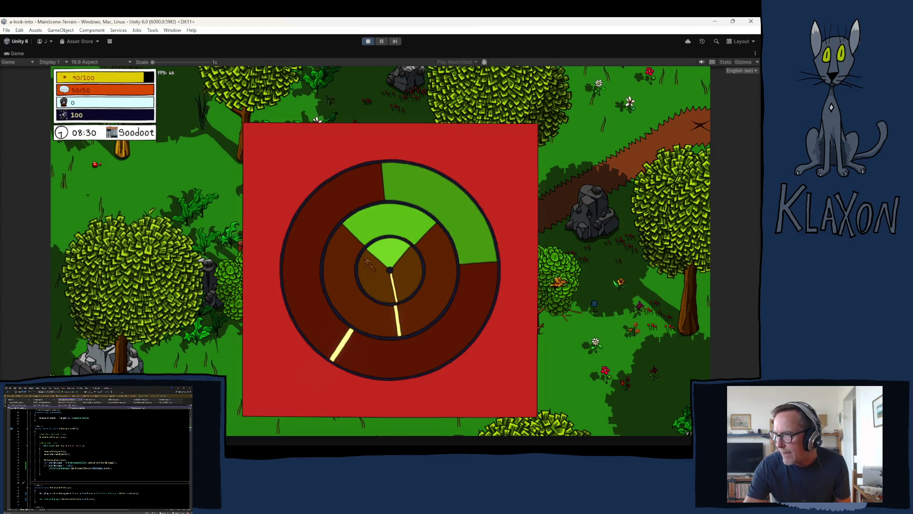
pyautogui.click(427, 308)
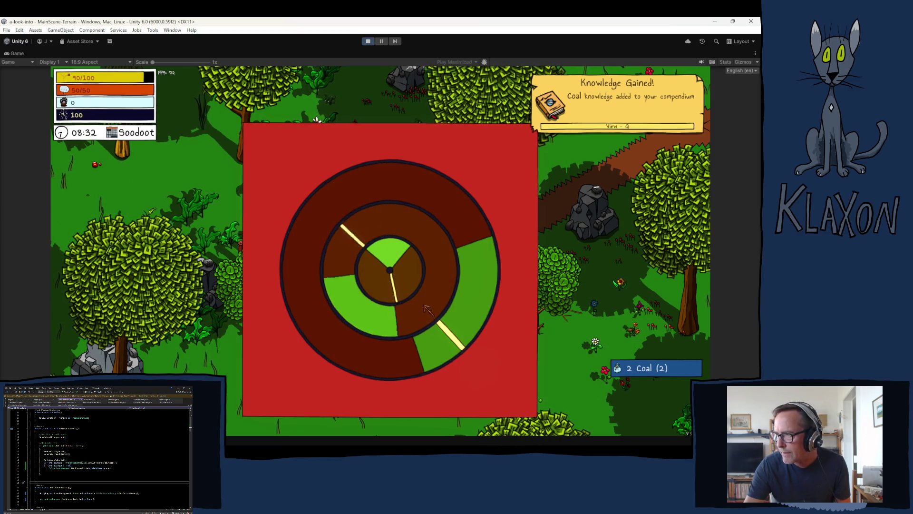
pyautogui.click(427, 308)
pyautogui.click(427, 308)
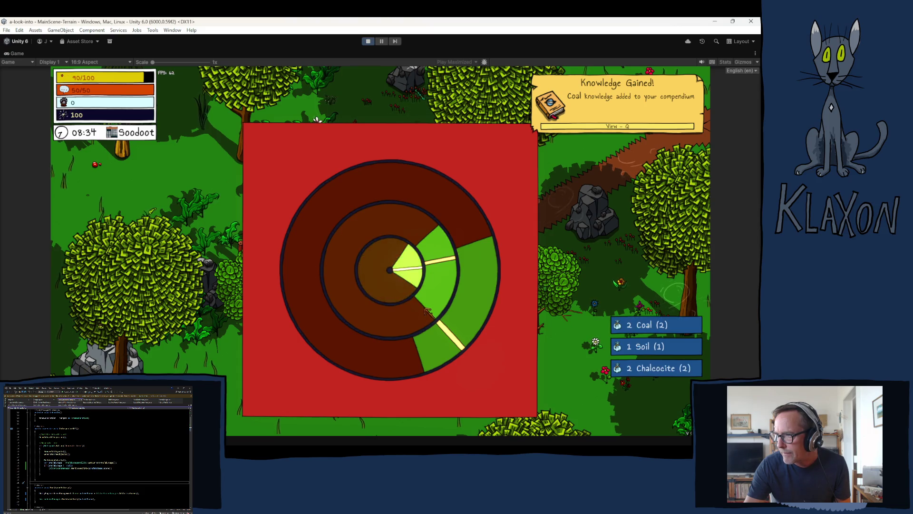
pyautogui.click(427, 308)
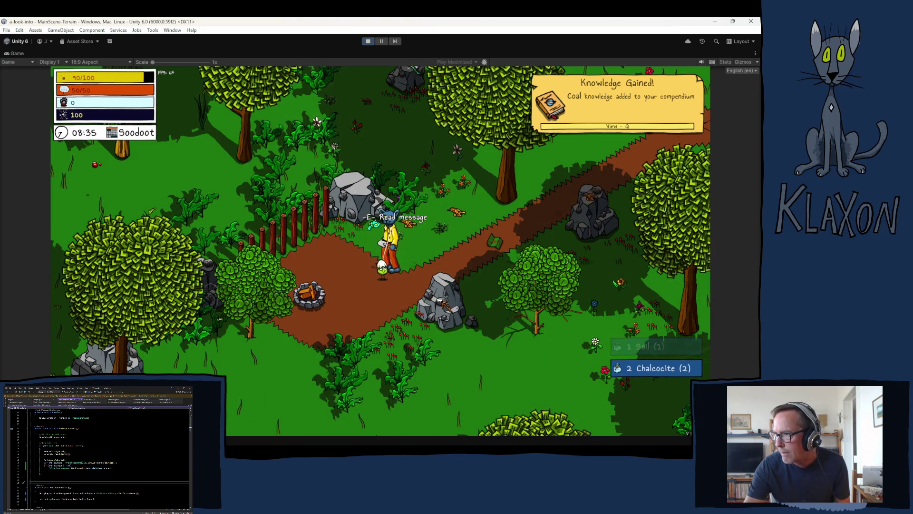
# Read and close the Get Crafty! message, then check the Undertakings and inventory panels
pyautogui.press('e')
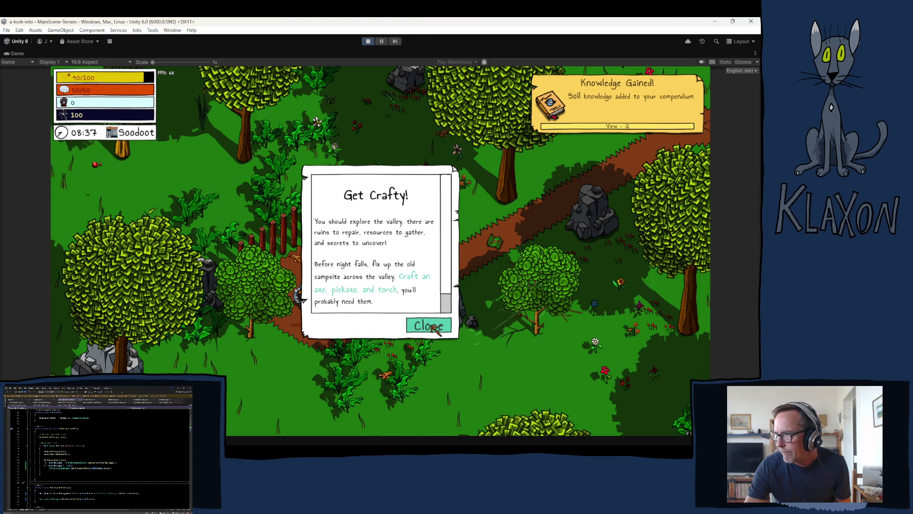
pyautogui.click(428, 326)
pyautogui.press('Tab')
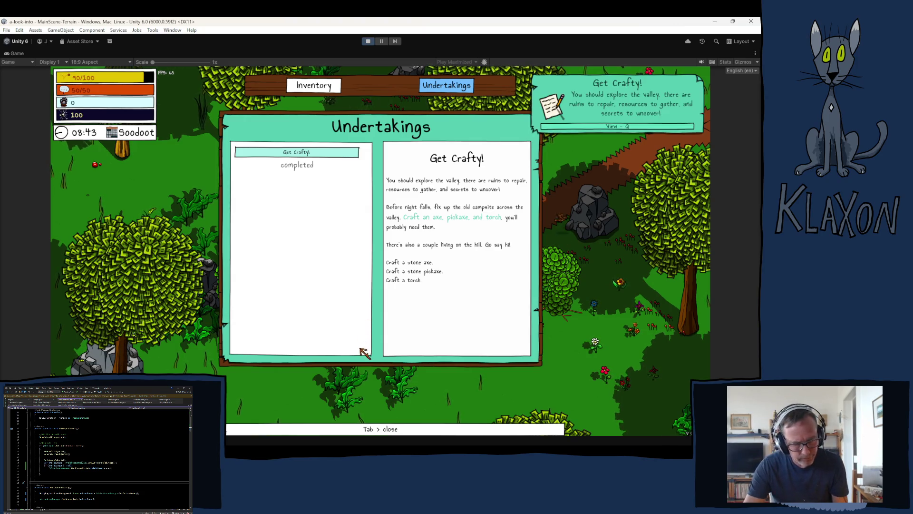
pyautogui.press('Tab')
pyautogui.press('Tab')
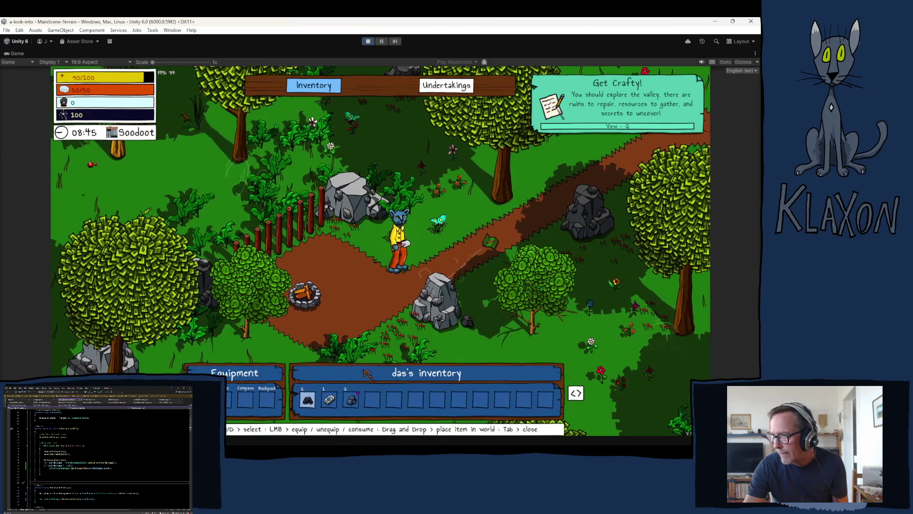
pyautogui.press('Tab')
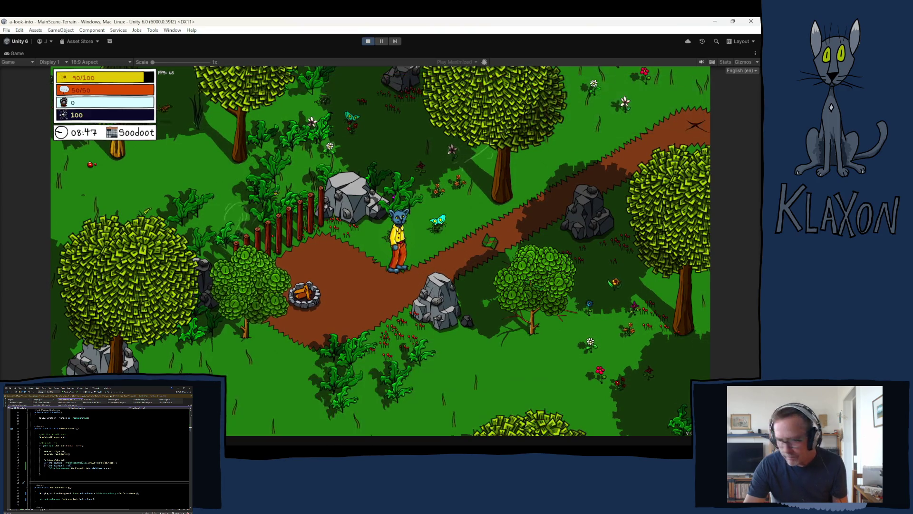
# Walk to the Avian Map pickup and open the in-game map
pyautogui.press('d')
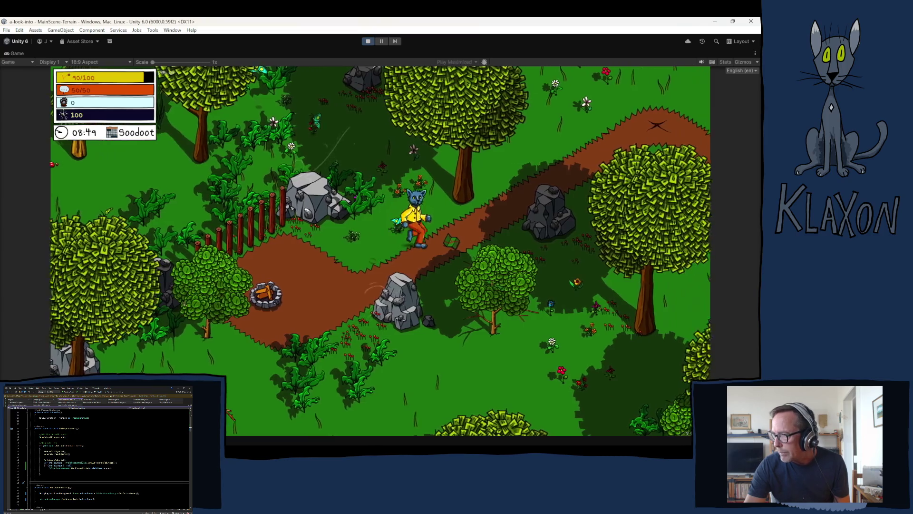
pyautogui.press('a')
pyautogui.press('d')
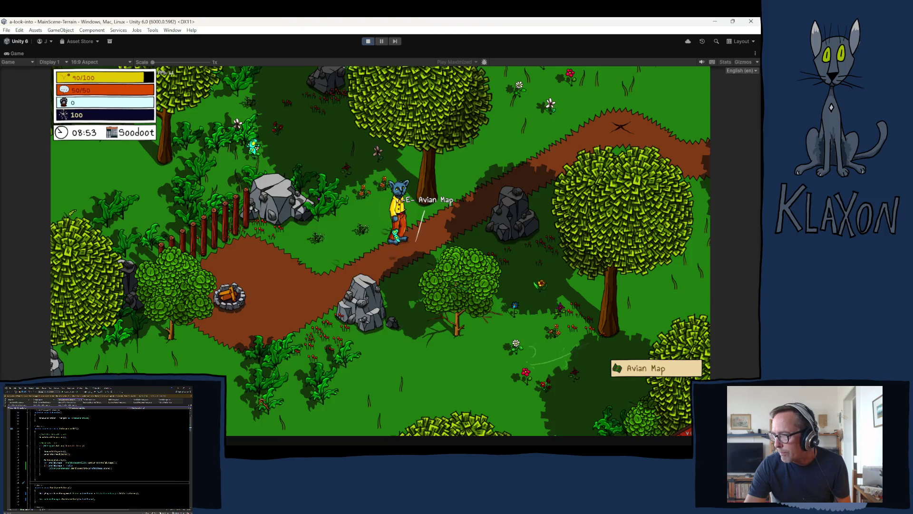
pyautogui.press('e')
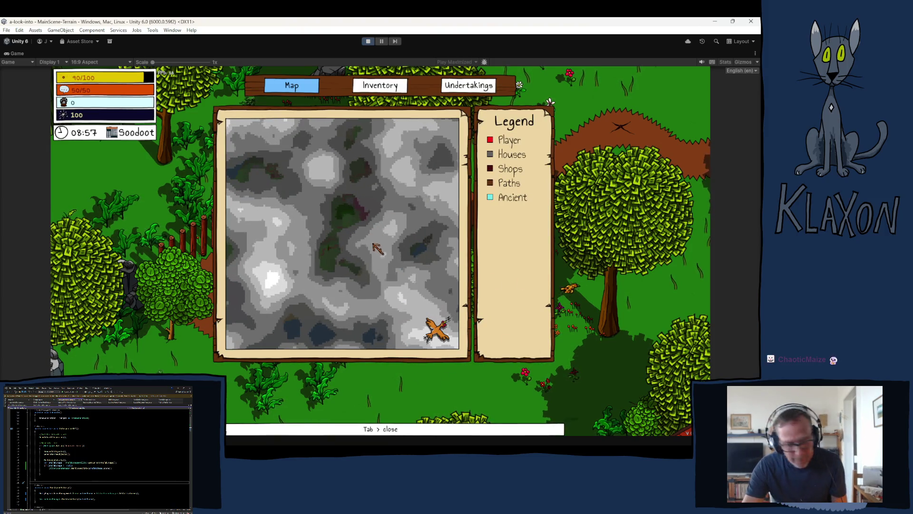
# Walk the character past the tree and across the meadow to the wooden chest, then open the Editor Chest
pyautogui.press('w')
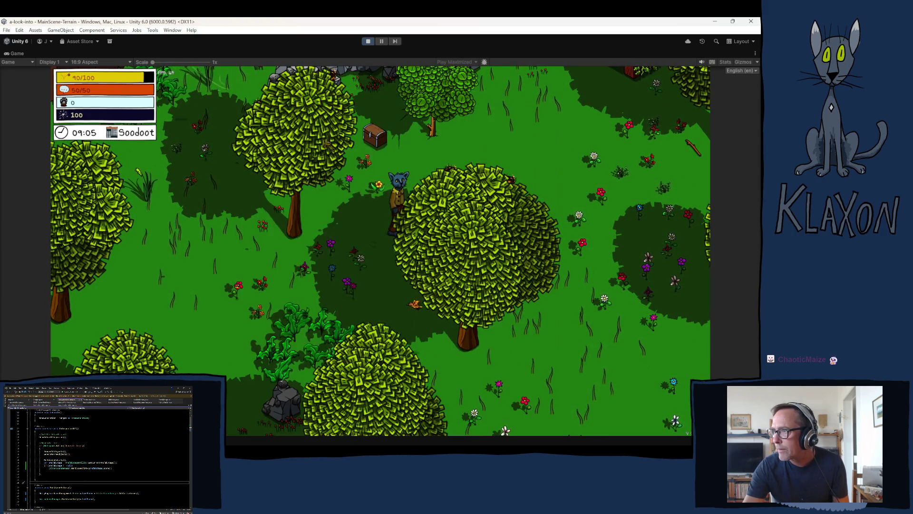
pyautogui.press('d')
pyautogui.press('w')
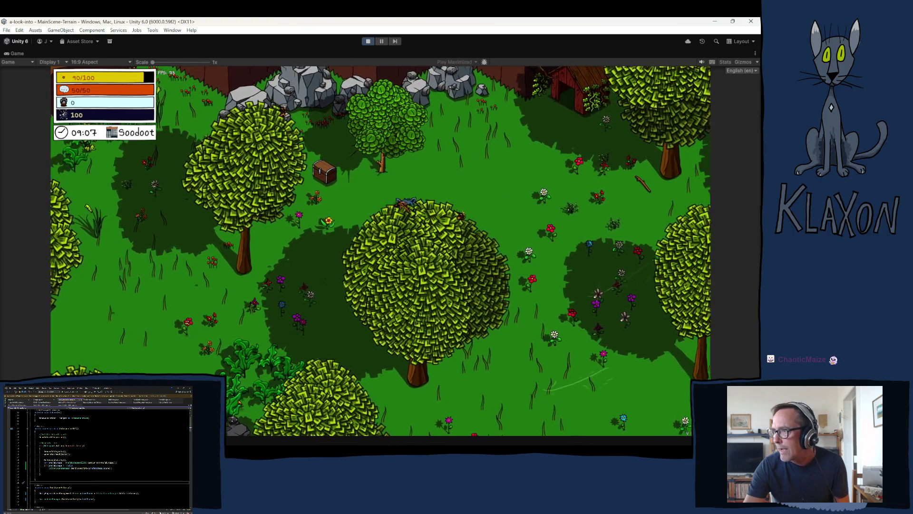
pyautogui.press('s')
pyautogui.press('a')
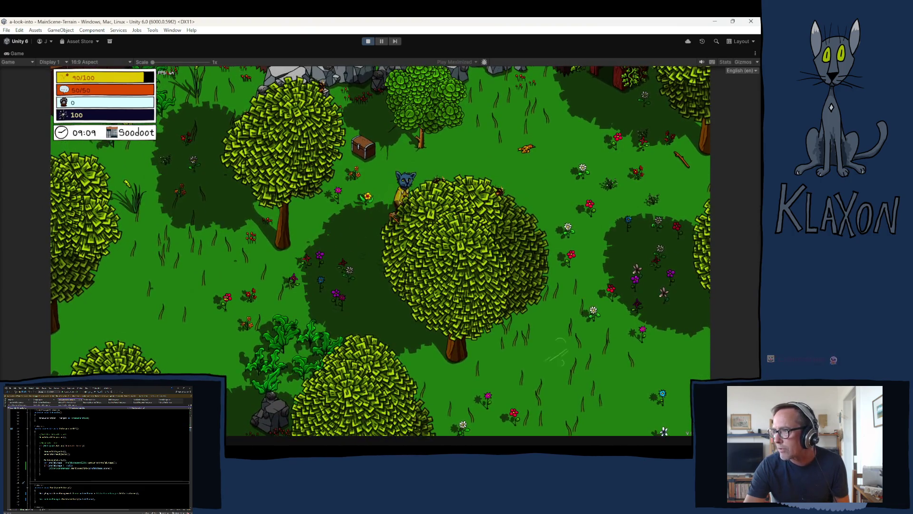
pyautogui.press('w')
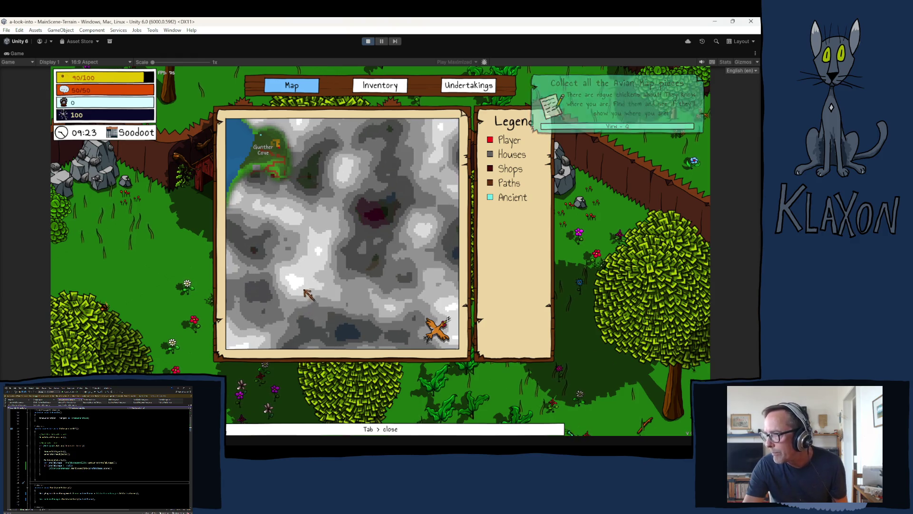
pyautogui.hotkey('a', 's')
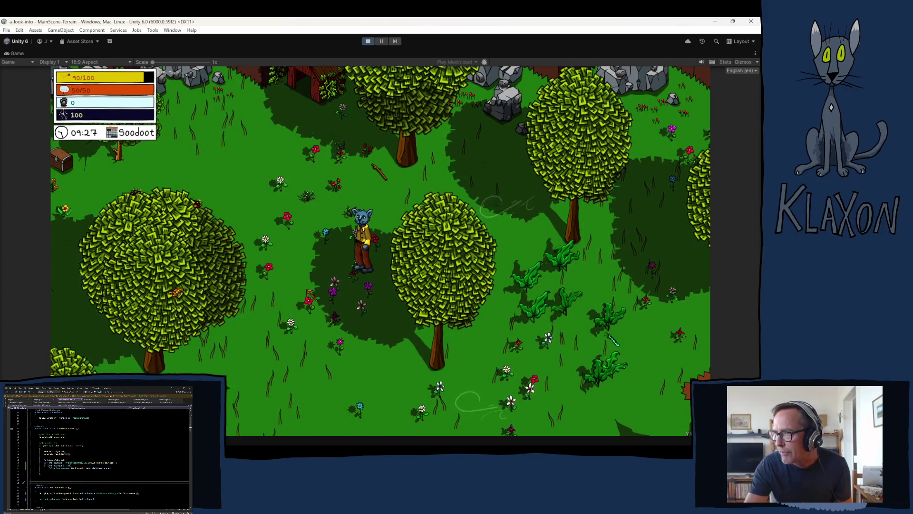
pyautogui.press('s')
pyautogui.hotkey('a', 's')
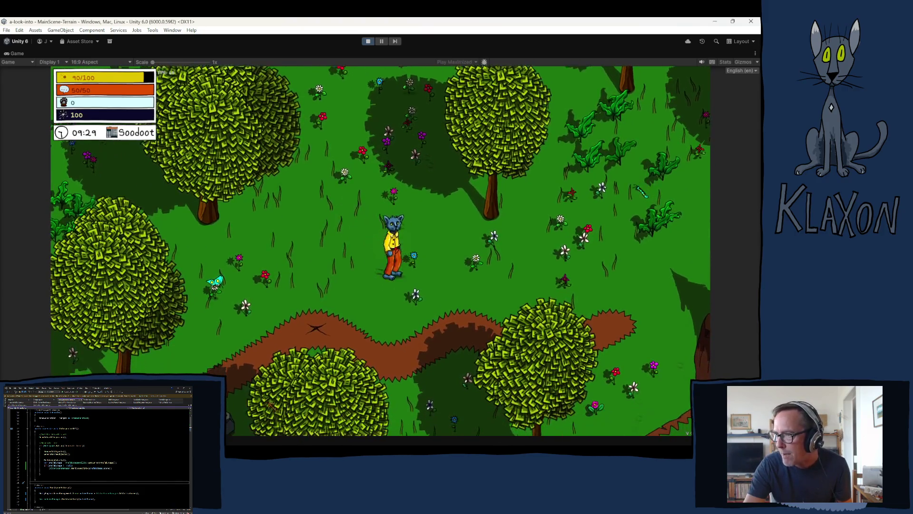
pyautogui.press('w')
pyautogui.hotkey('w', 'a')
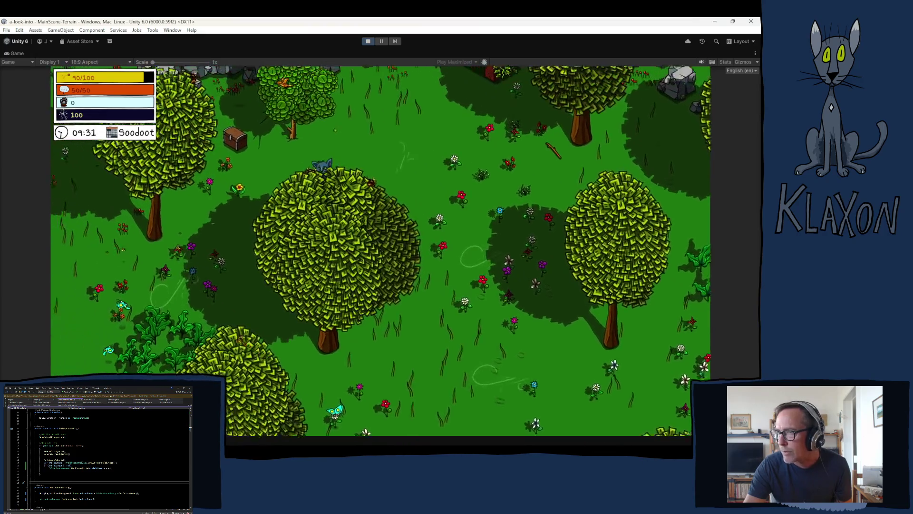
pyautogui.press('e')
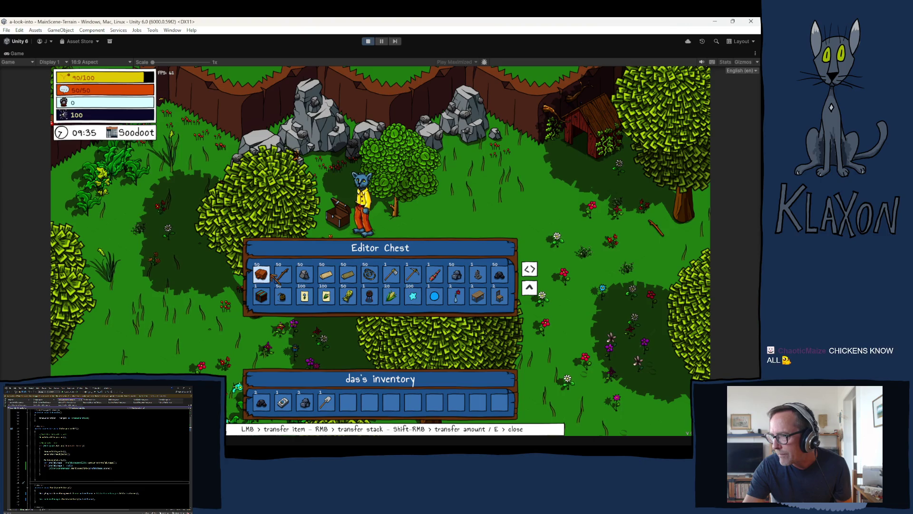
# Move the stick, stone, plank and rope stacks, the axe, pickaxe and red tool into the inventory
pyautogui.click(281, 277)
pyautogui.click(281, 278)
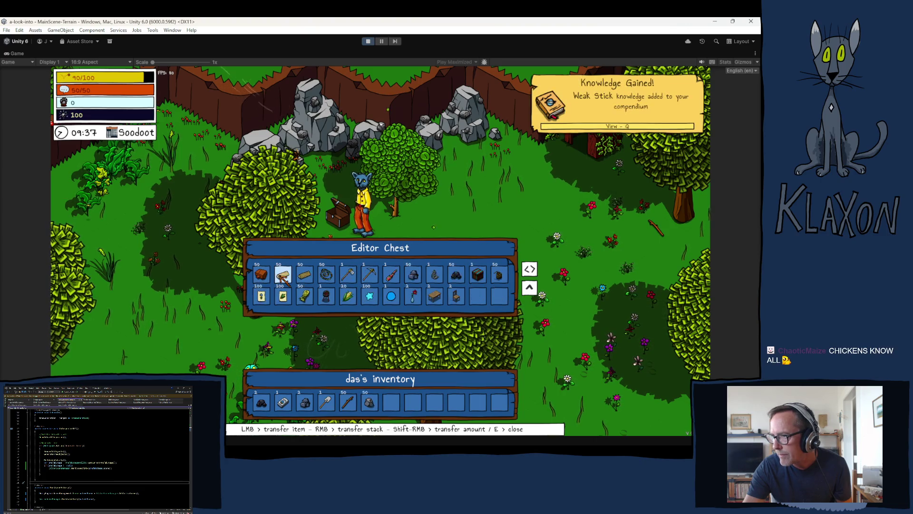
pyautogui.click(282, 278)
pyautogui.click(283, 278)
pyautogui.moveTo(282, 278)
pyautogui.mouseDown()
pyautogui.moveTo(390, 362)
pyautogui.moveTo(413, 401)
pyautogui.mouseUp()
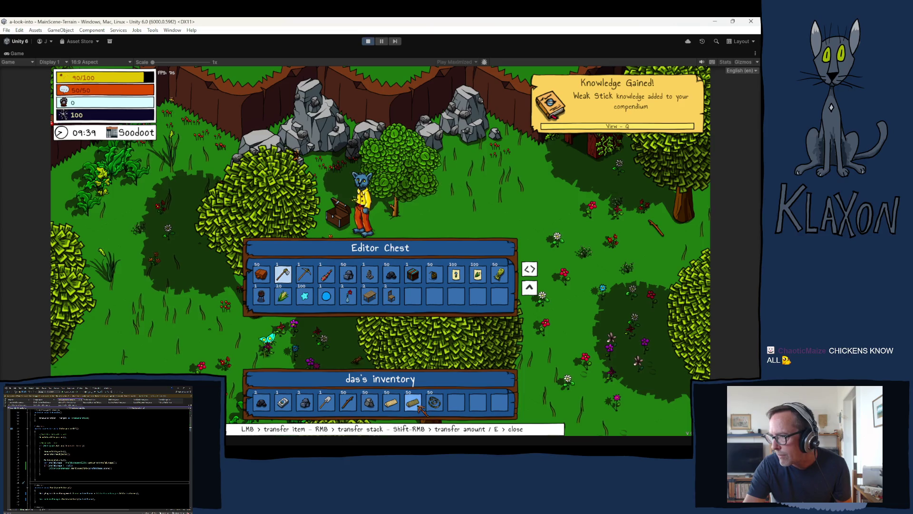
pyautogui.click(284, 277)
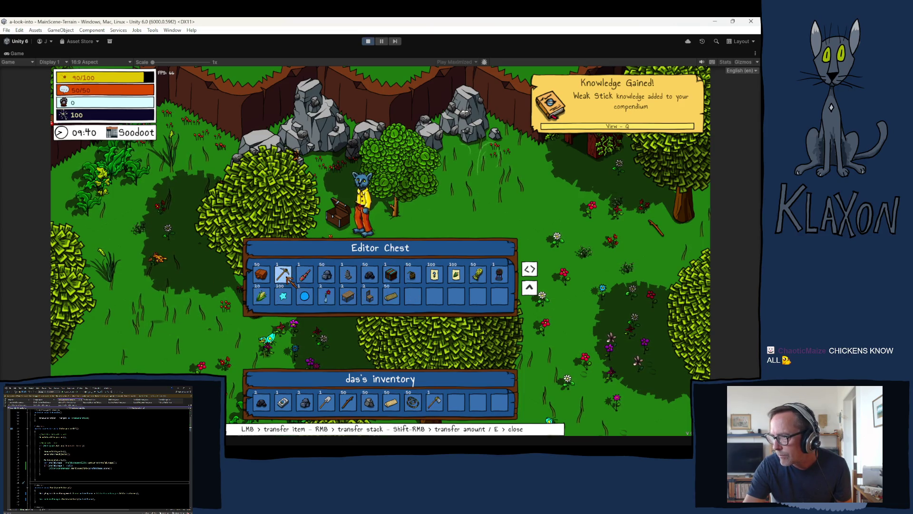
pyautogui.click(284, 277)
pyautogui.click(283, 277)
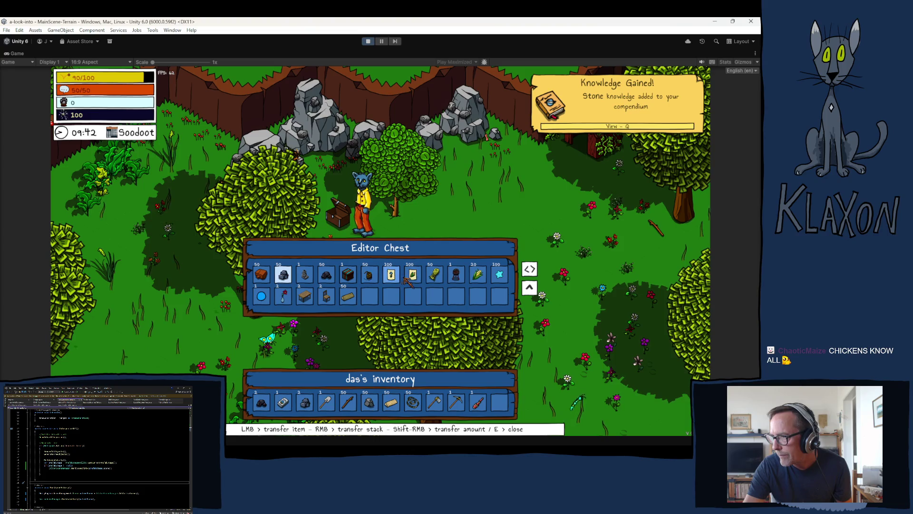
pyautogui.click(457, 277)
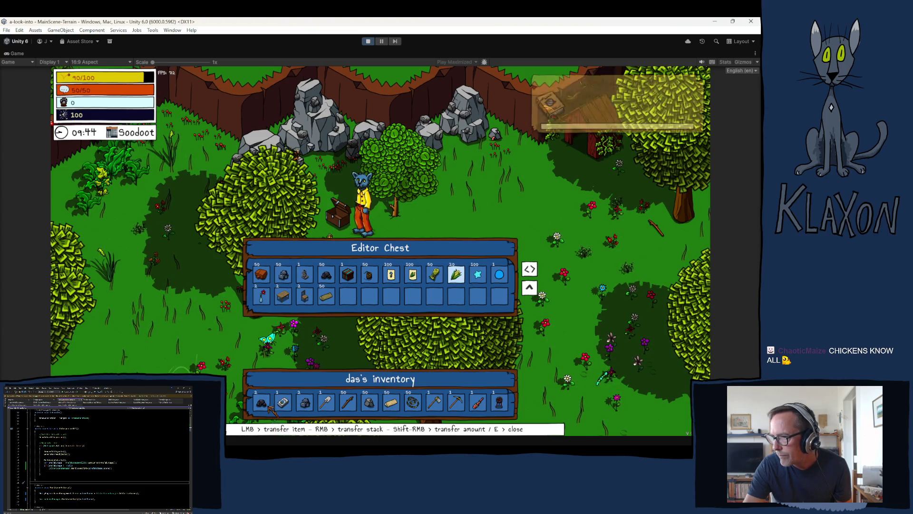
# Return the scroll, rocks and shovel to the chest and take the 20 corn
pyautogui.click(284, 403)
pyautogui.click(283, 402)
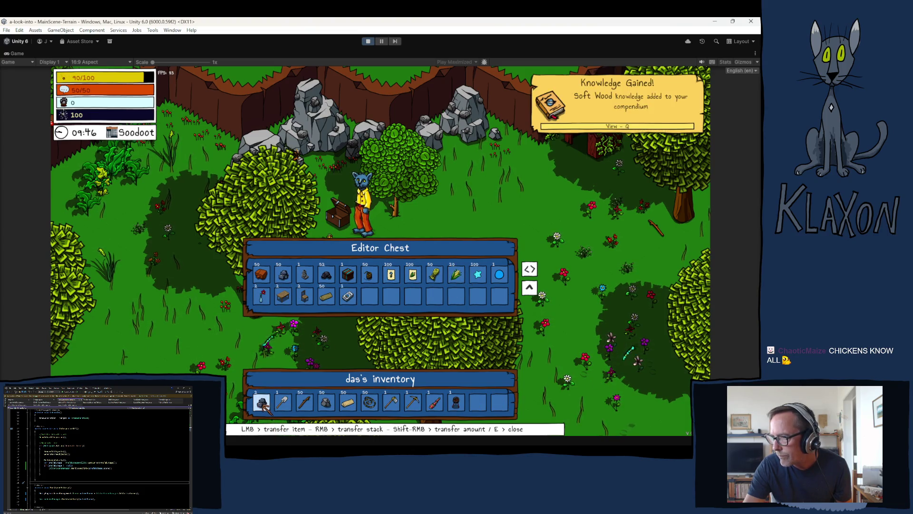
pyautogui.click(262, 403)
pyautogui.click(262, 403)
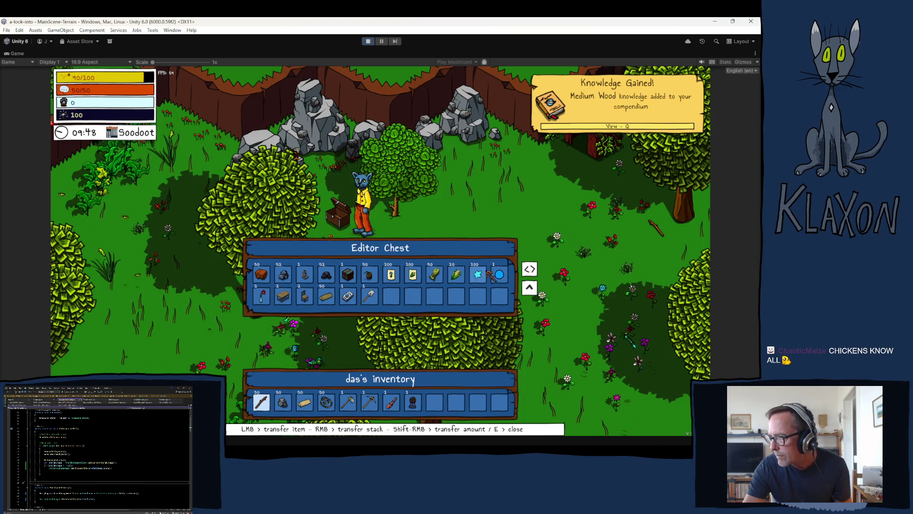
pyautogui.click(457, 277)
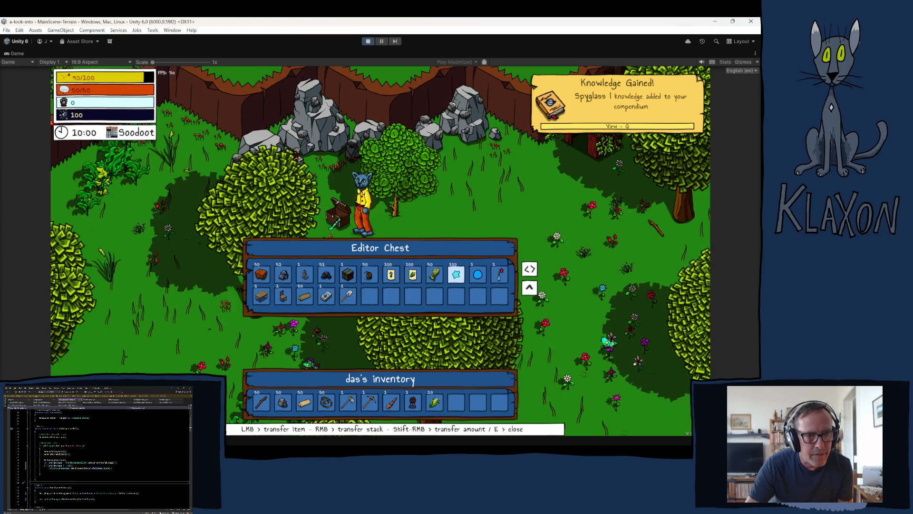
# Close the chest and walk the character away toward the cliffs
pyautogui.press('e')
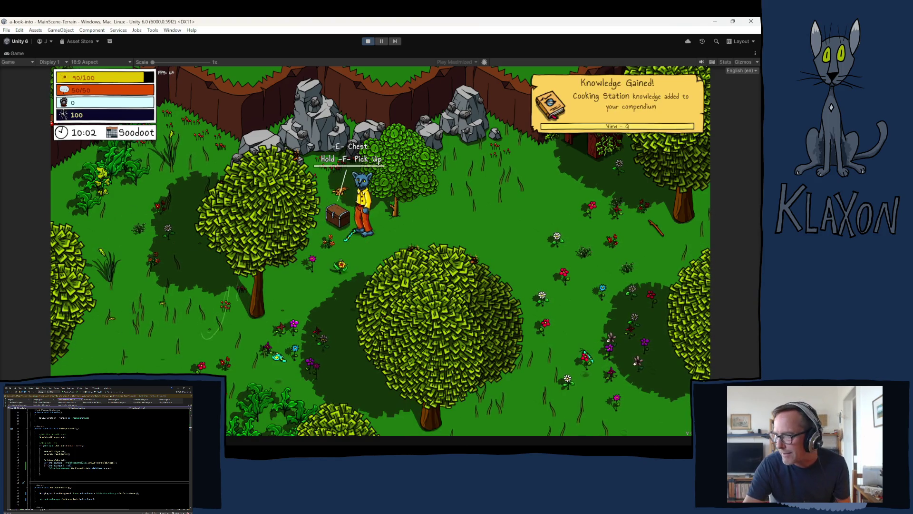
pyautogui.press('d')
pyautogui.press('s')
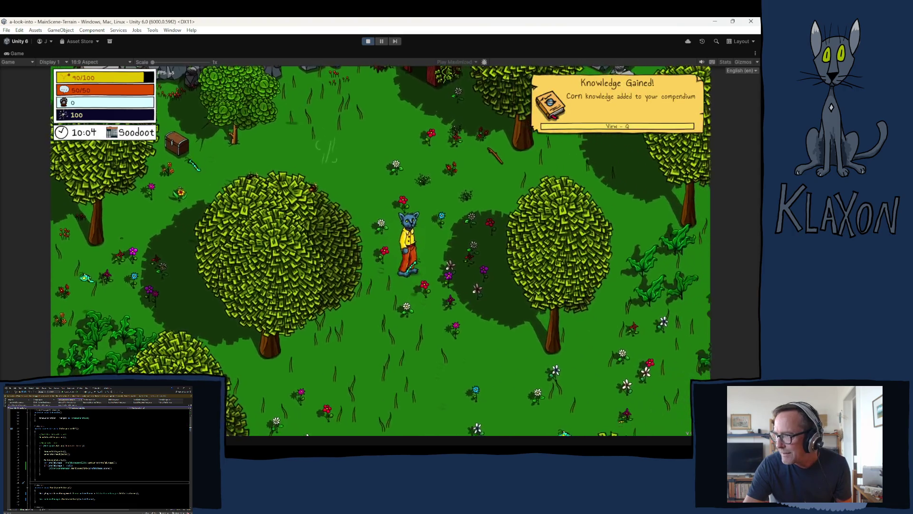
pyautogui.press('d')
pyautogui.press('w')
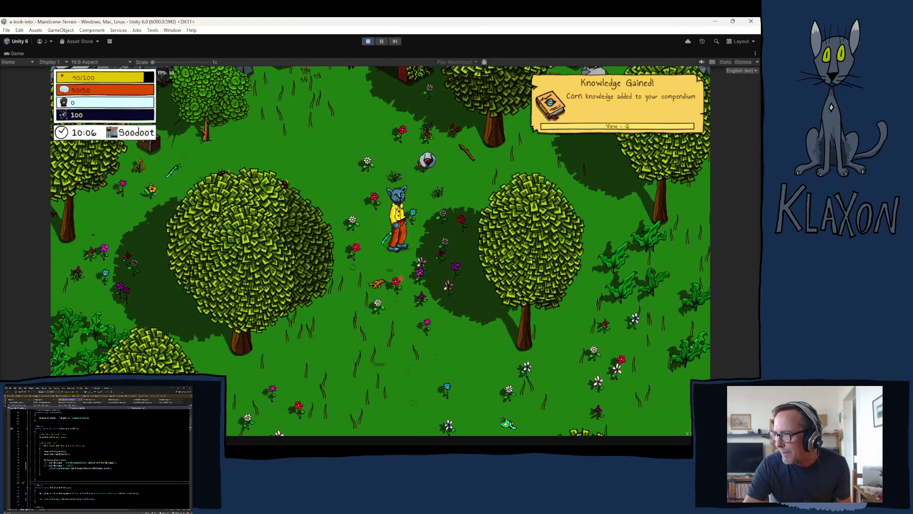
pyautogui.press('d')
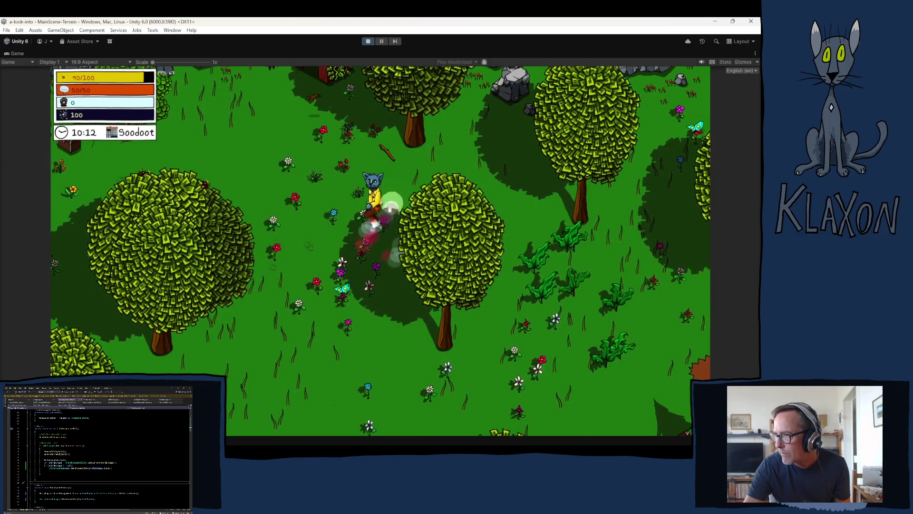
pyautogui.press('a')
pyautogui.press('w')
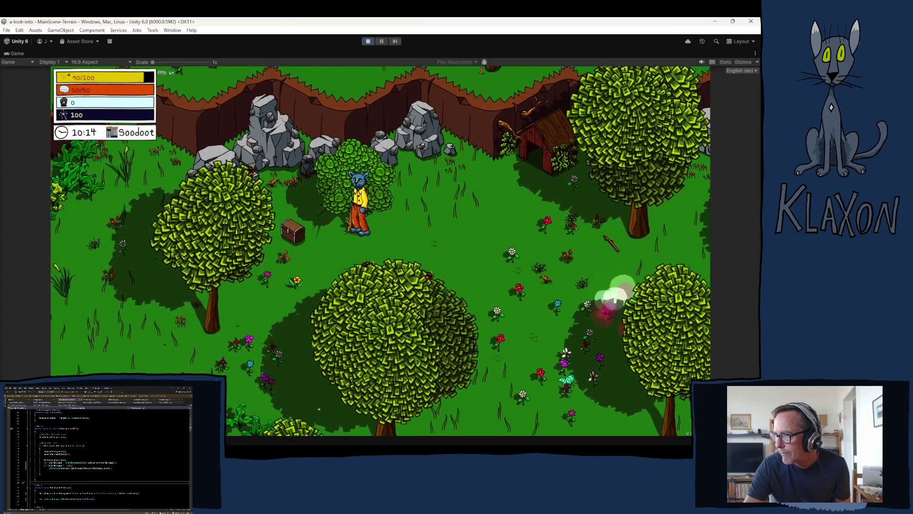
# Check the inventory, then chop the tree by hitting the ring target for Solid Sticks
pyautogui.press('s')
pyautogui.press('Tab')
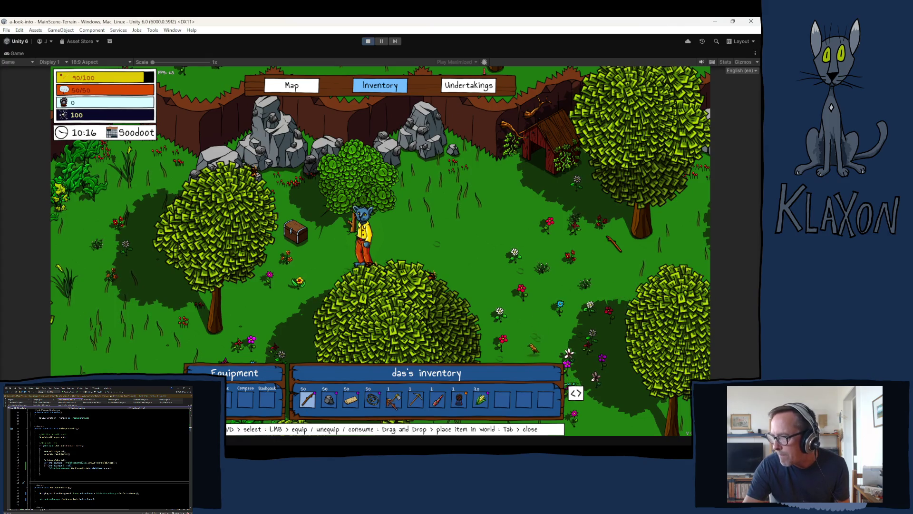
pyautogui.press('Tab')
pyautogui.press('w')
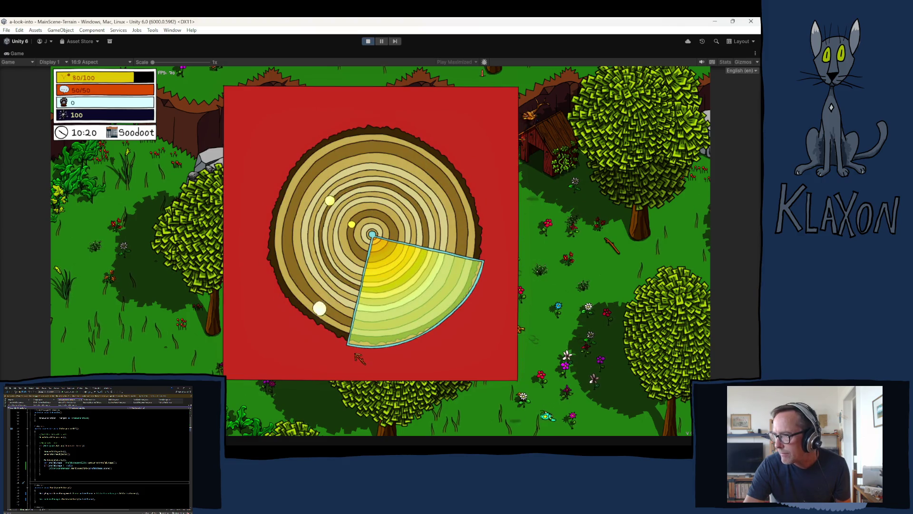
pyautogui.click(360, 358)
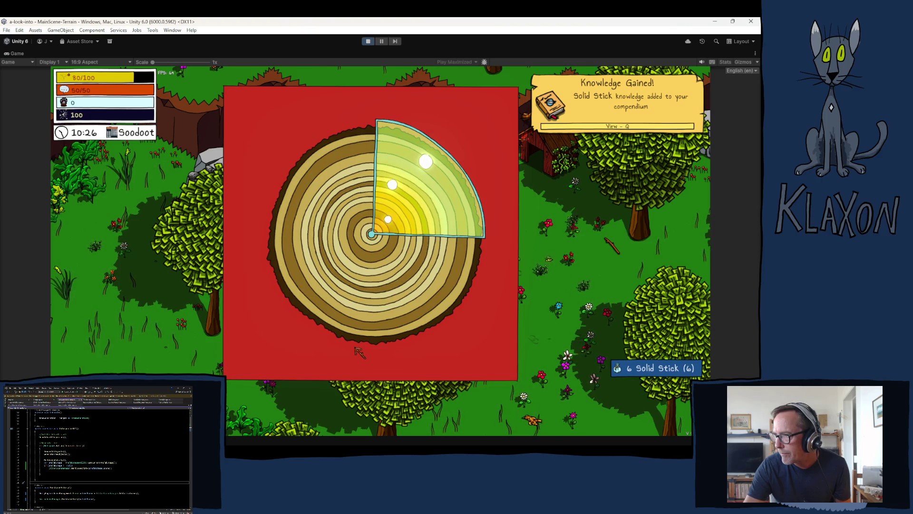
pyautogui.click(356, 348)
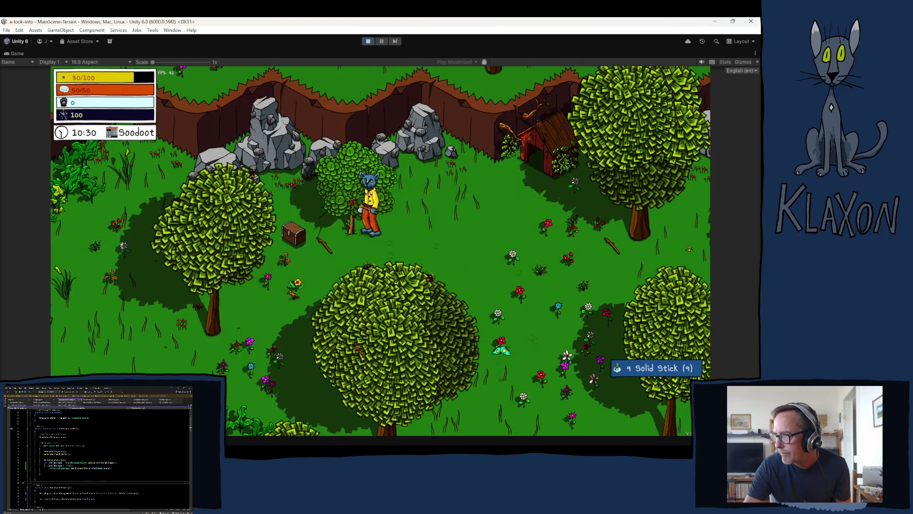
# Equip the pickaxe from the inventory
pyautogui.press('Tab')
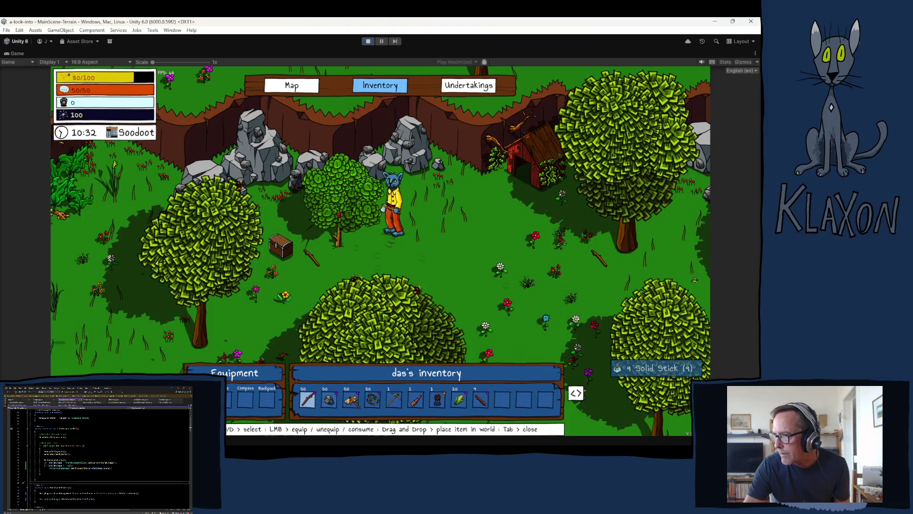
pyautogui.click(394, 401)
pyautogui.press('Tab')
pyautogui.press('d')
# Mine the cliff rock for 5 Stone and confirm the stack reached 55
pyautogui.press('w')
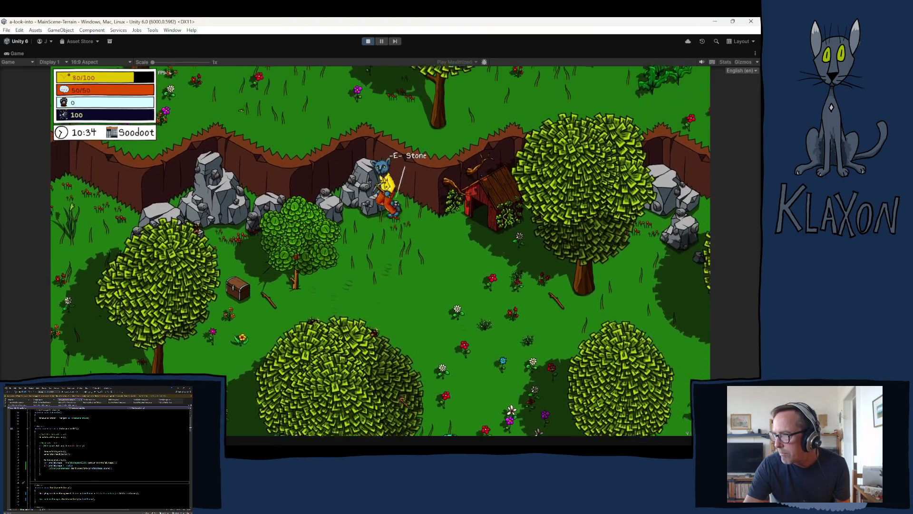
pyautogui.press('e')
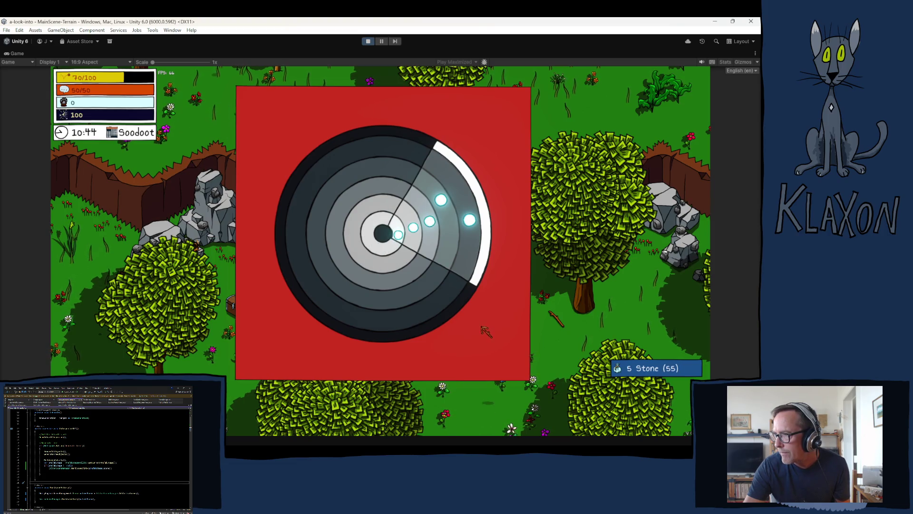
pyautogui.press('Tab')
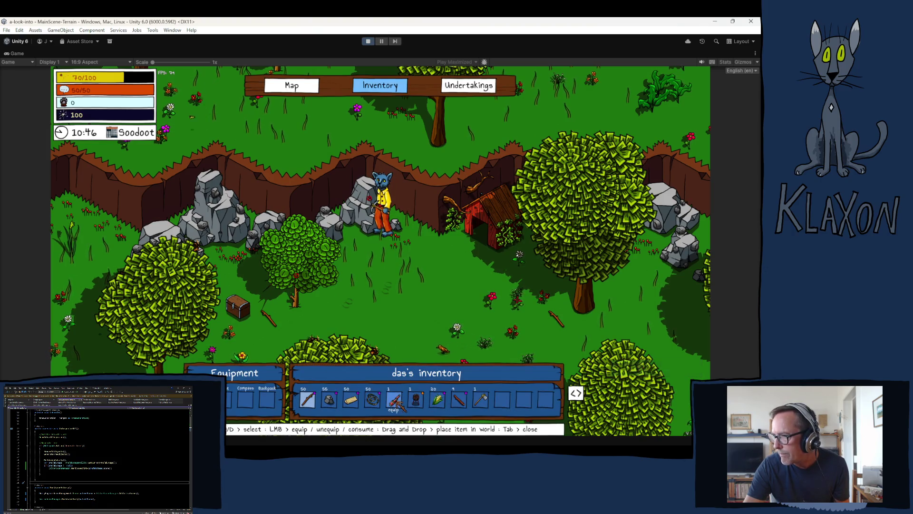
pyautogui.press('Tab')
# Catch the Green Butterfly among the flowers through the ring minigame and check the inventory
pyautogui.press('s')
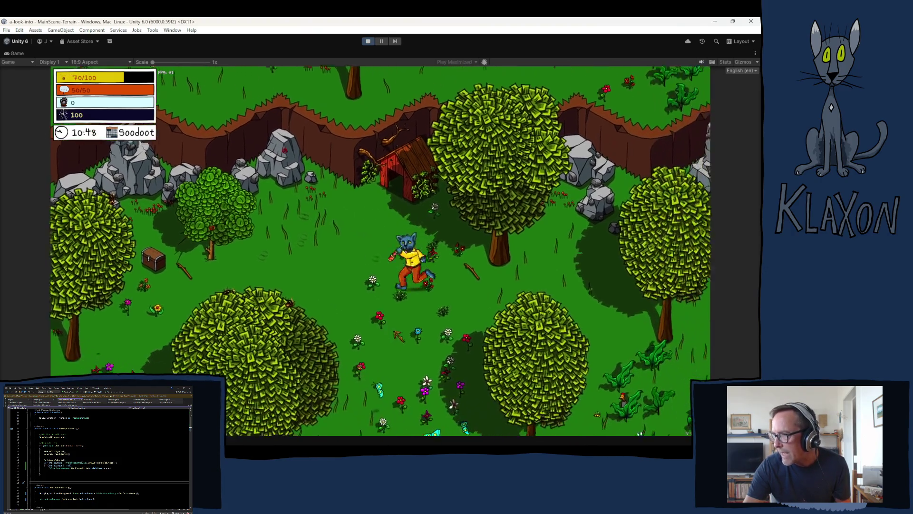
pyautogui.press('s')
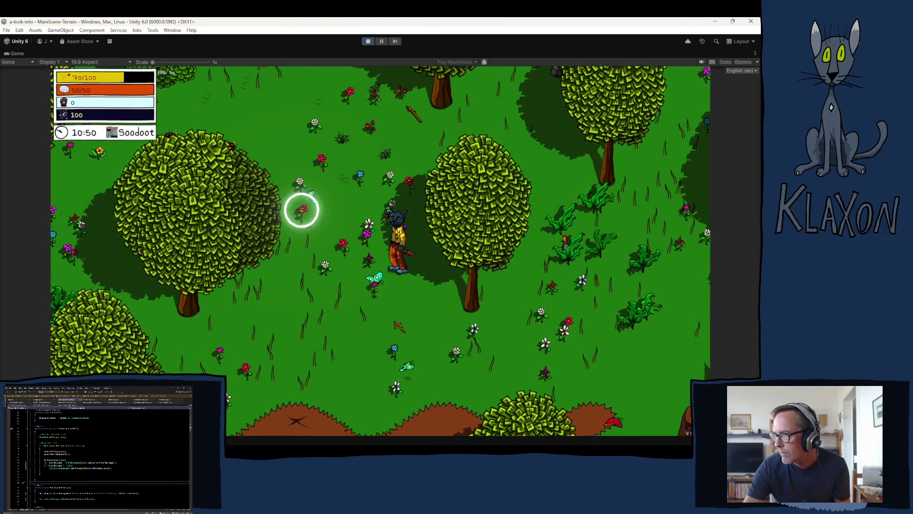
pyautogui.click(395, 323)
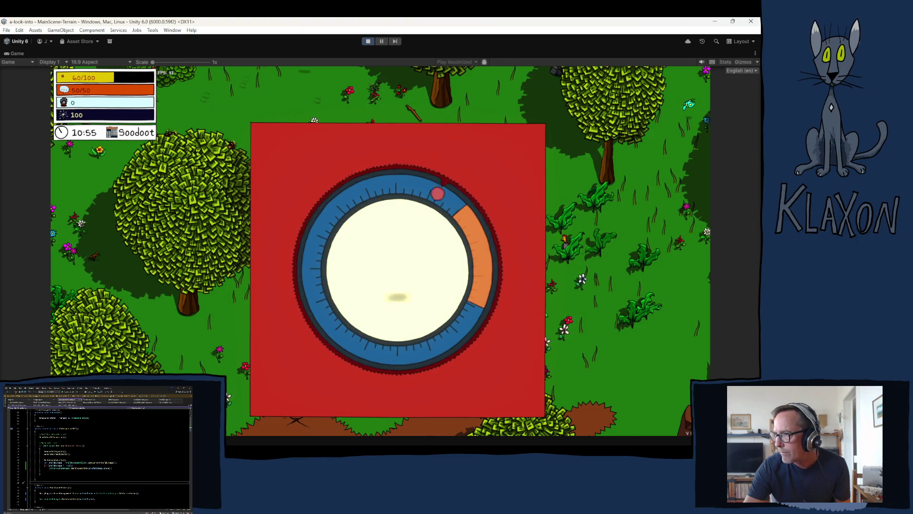
pyautogui.click(401, 326)
pyautogui.press('Tab')
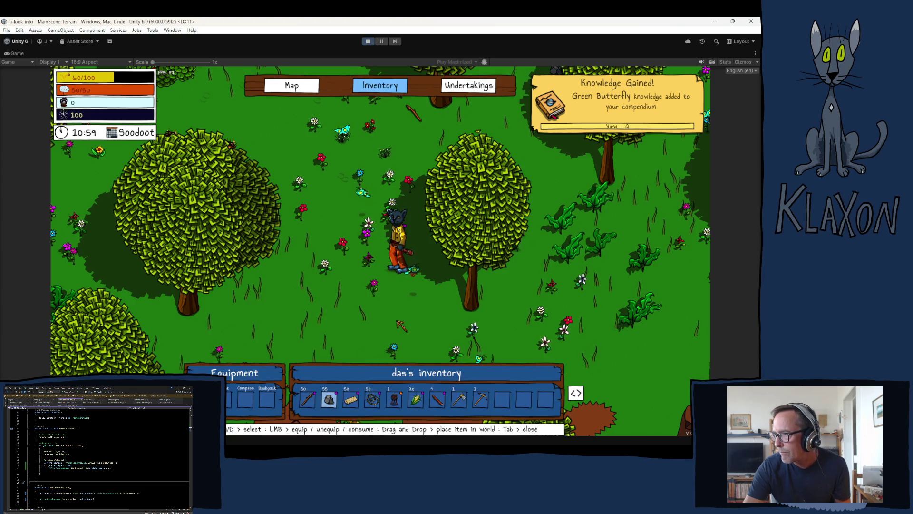
pyautogui.press('Tab')
pyautogui.press('d')
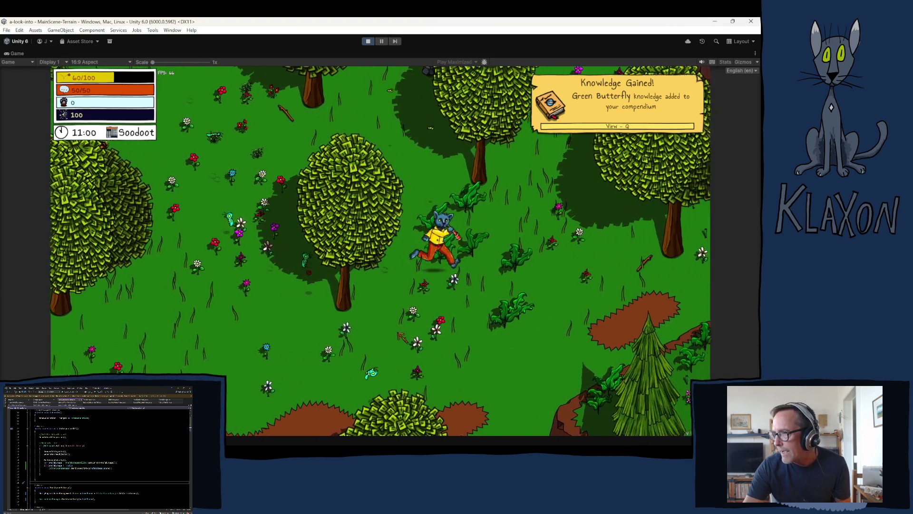
pyautogui.press('d')
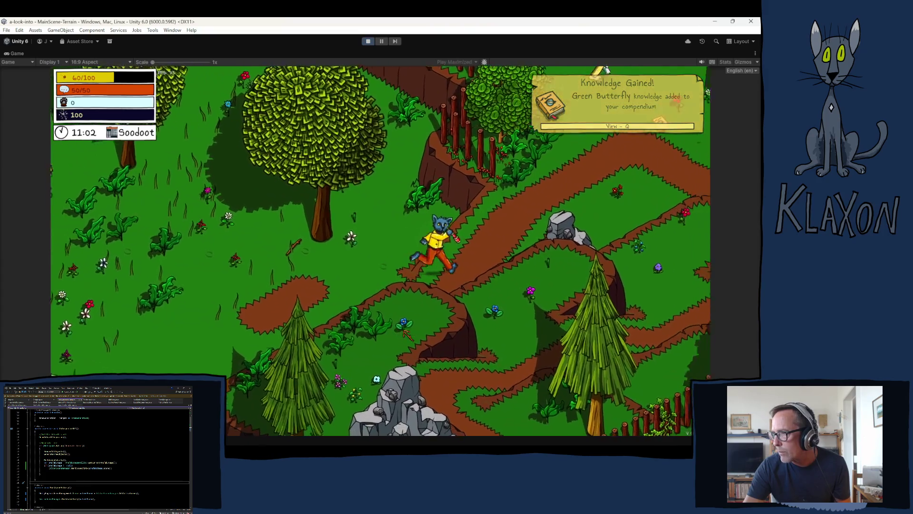
# Pick up the Compendiums and browse its Encounters, Animals, Items, Recipes and Notes sections
pyautogui.press('w')
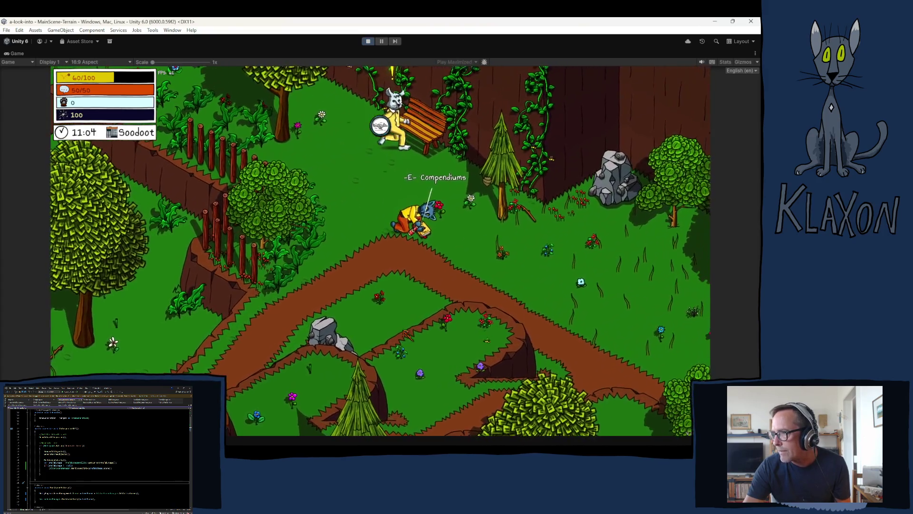
pyautogui.press('e')
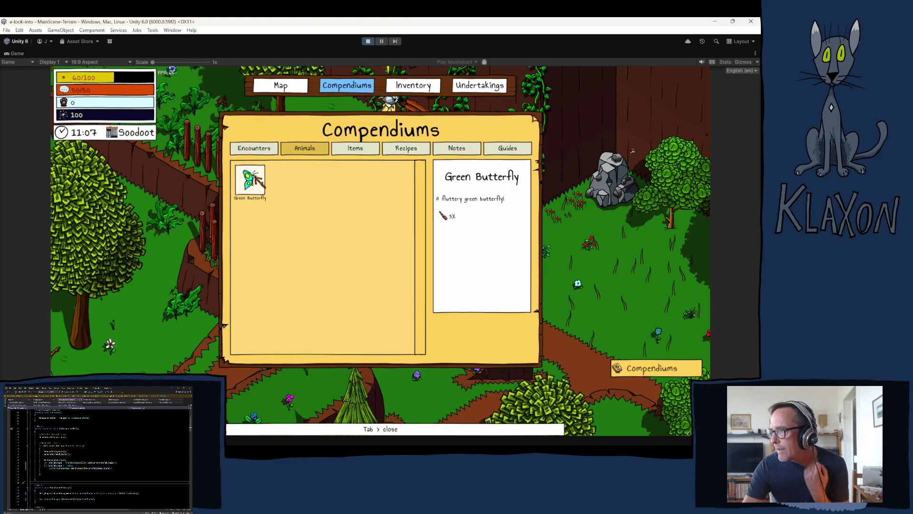
pyautogui.click(252, 152)
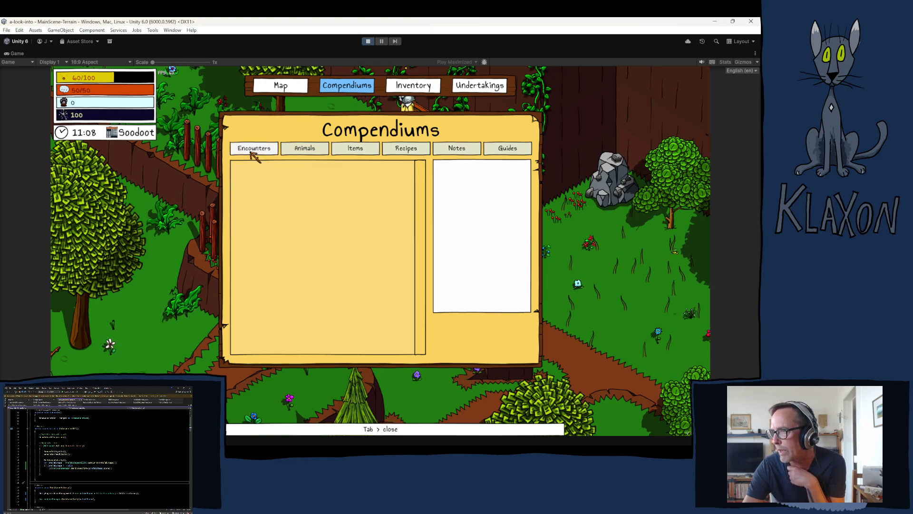
pyautogui.click(305, 151)
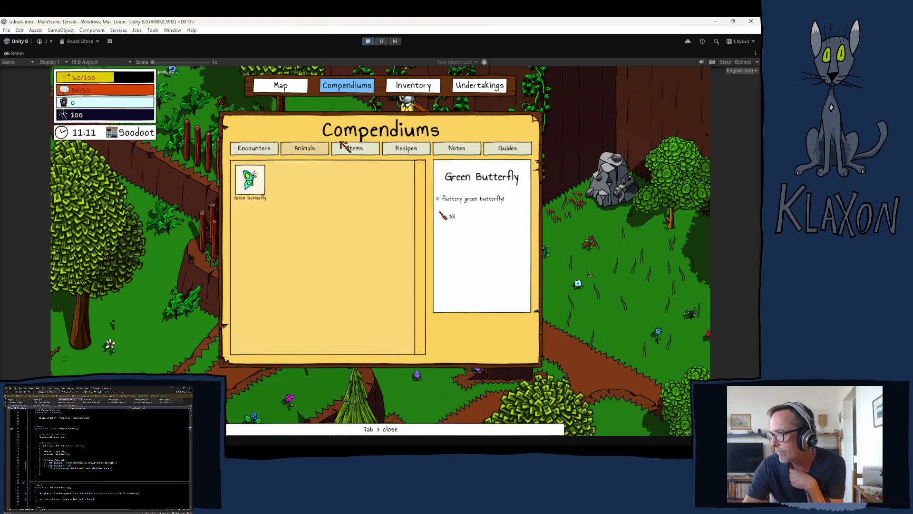
pyautogui.click(351, 148)
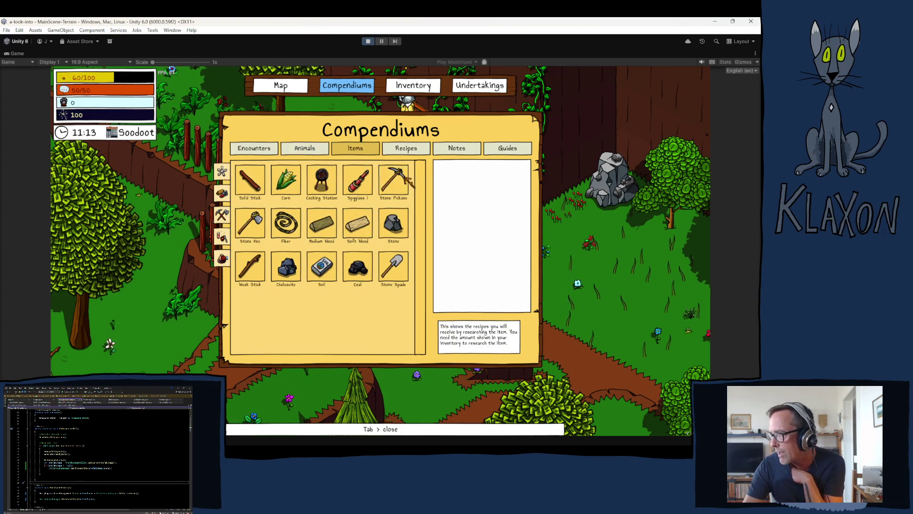
pyautogui.click(405, 149)
pyautogui.click(454, 151)
# View the Guides section, then talk to Ramiro, answering that Manuela hasn't been met
pyautogui.click(506, 150)
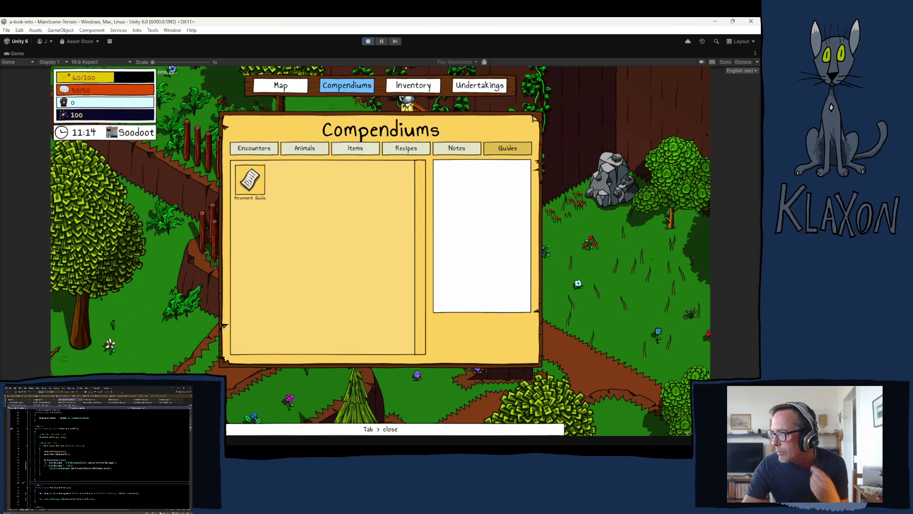
pyautogui.press('Tab')
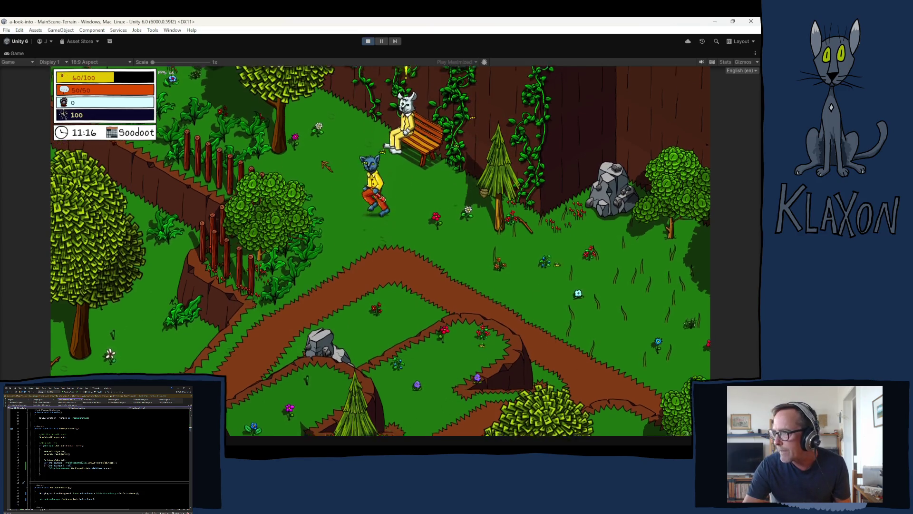
pyautogui.press('space')
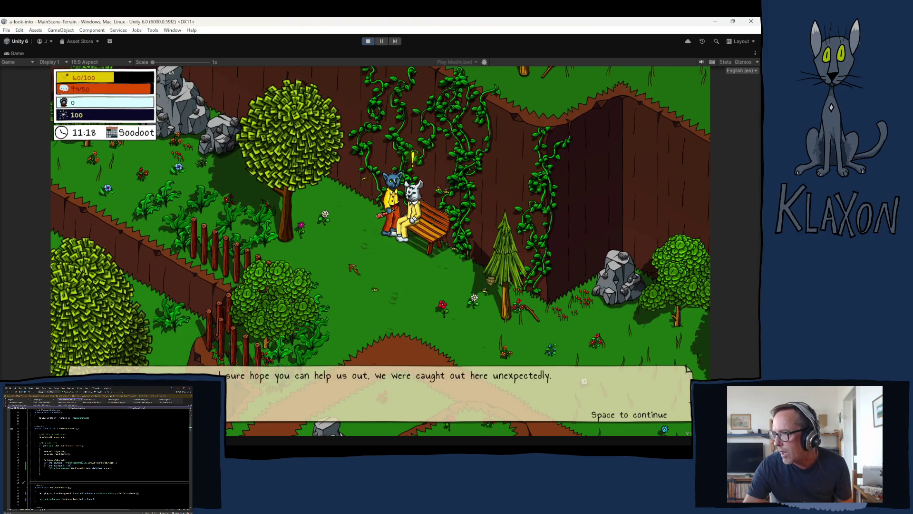
pyautogui.press('space')
pyautogui.press('e')
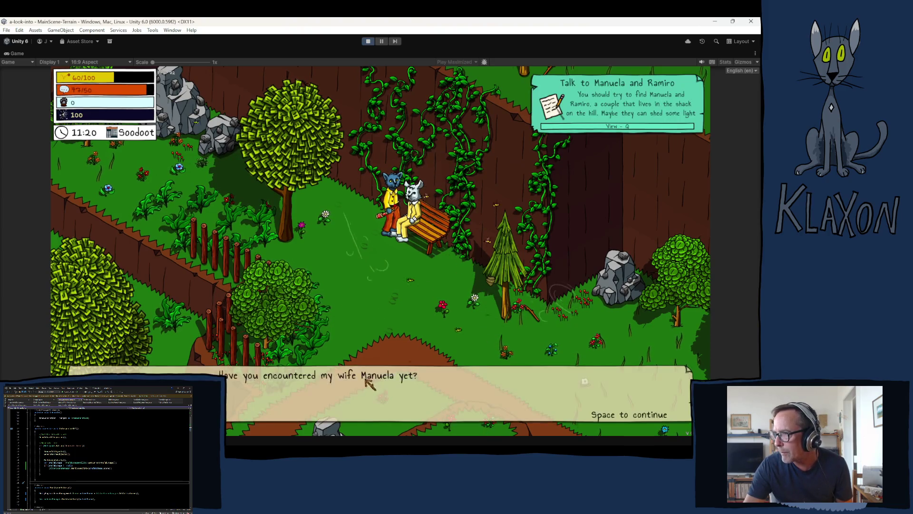
pyautogui.press('space')
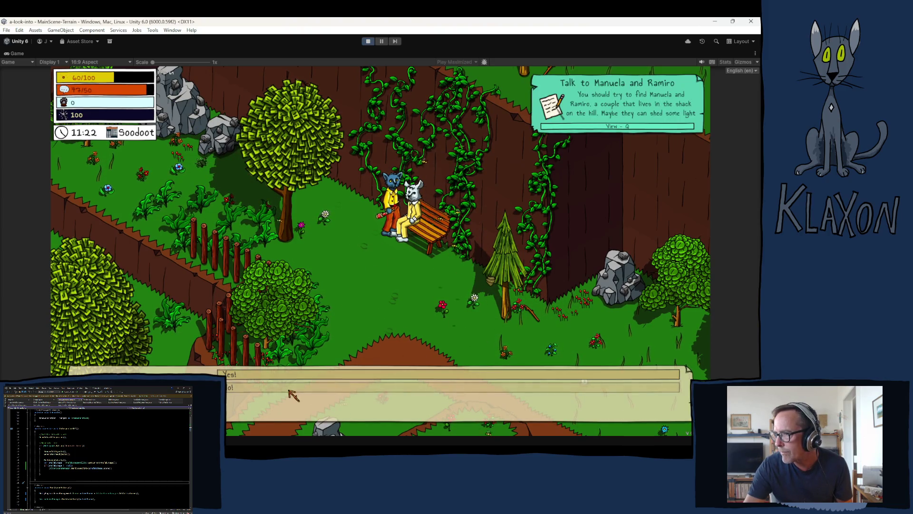
pyautogui.click(293, 390)
pyautogui.press('space')
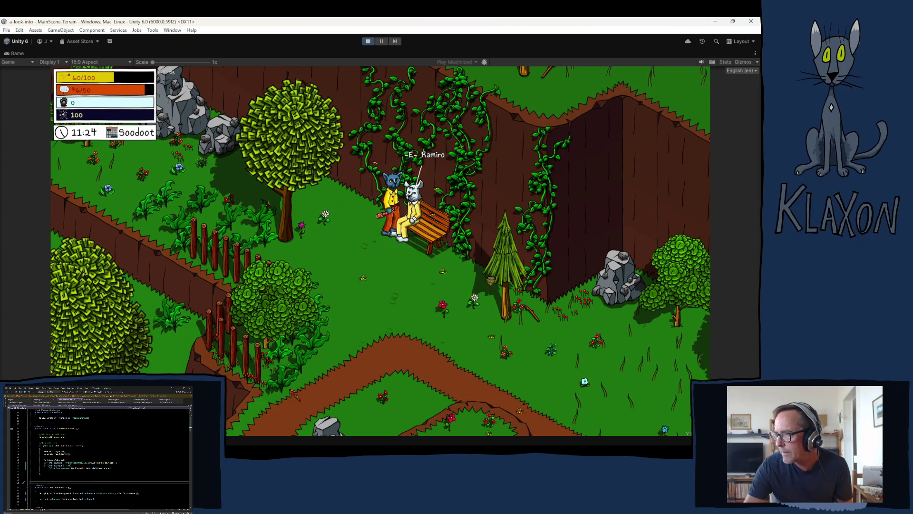
# Confirm Ramiro's entry now appears under Compendiums > Encounters
pyautogui.press('s')
pyautogui.press('Tab')
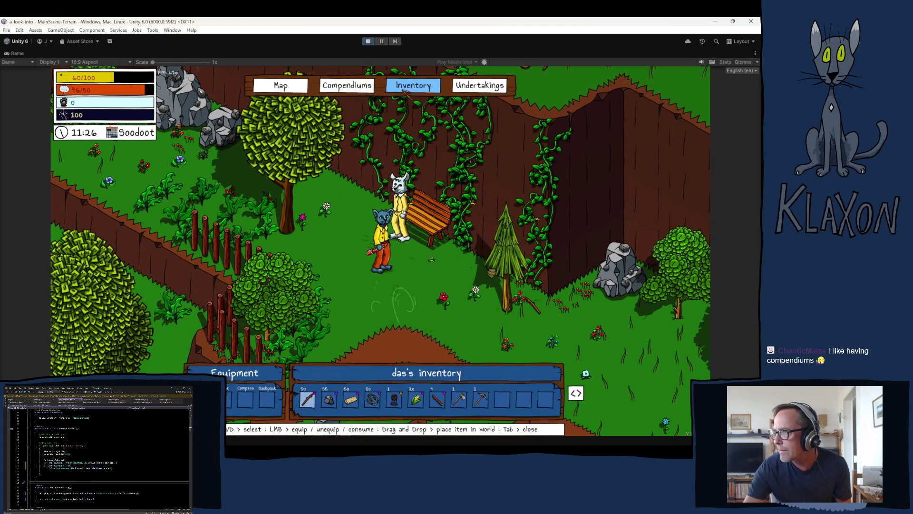
pyautogui.click(345, 88)
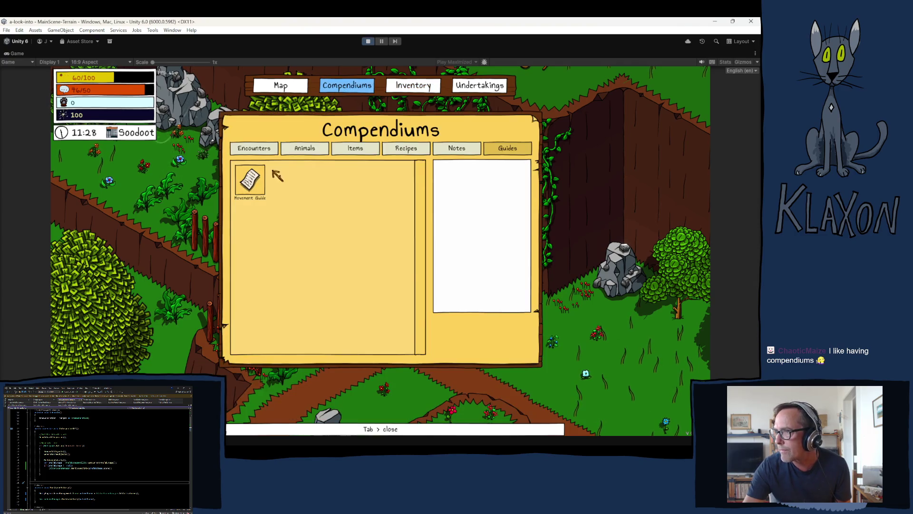
pyautogui.click(257, 149)
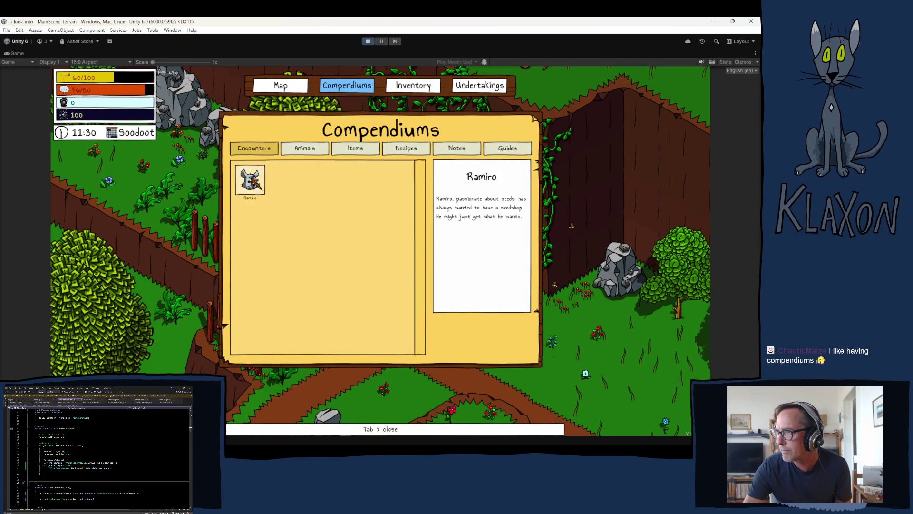
pyautogui.press('Tab')
# Walk to Manuela and talk through her dialogue to complete the quest
pyautogui.hotkey('s', 'd')
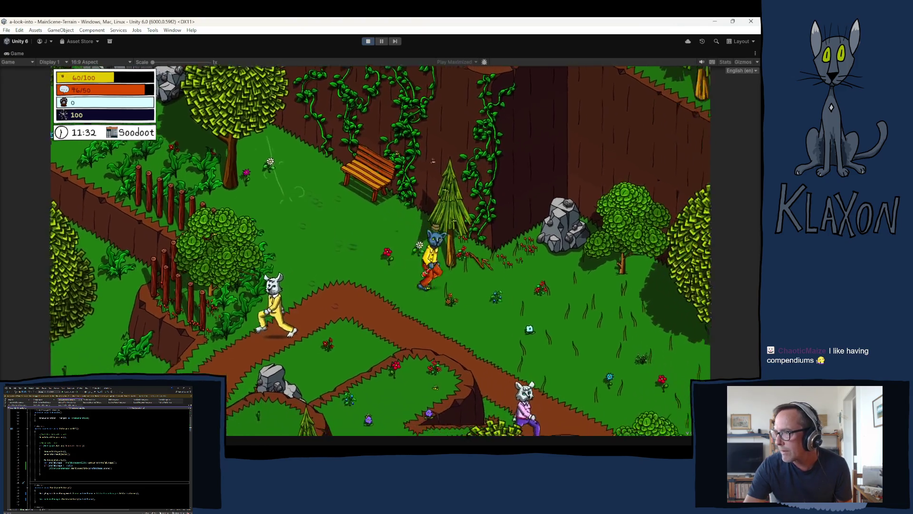
pyautogui.press('e')
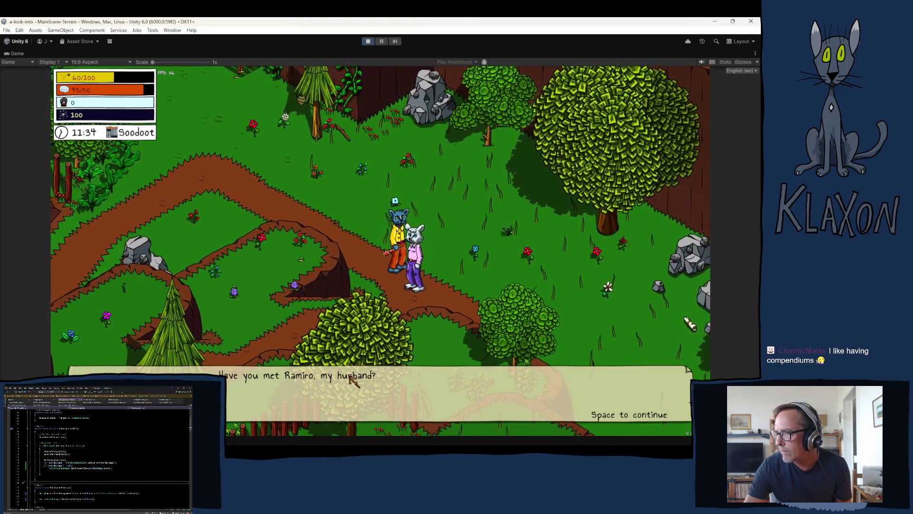
pyautogui.press('space')
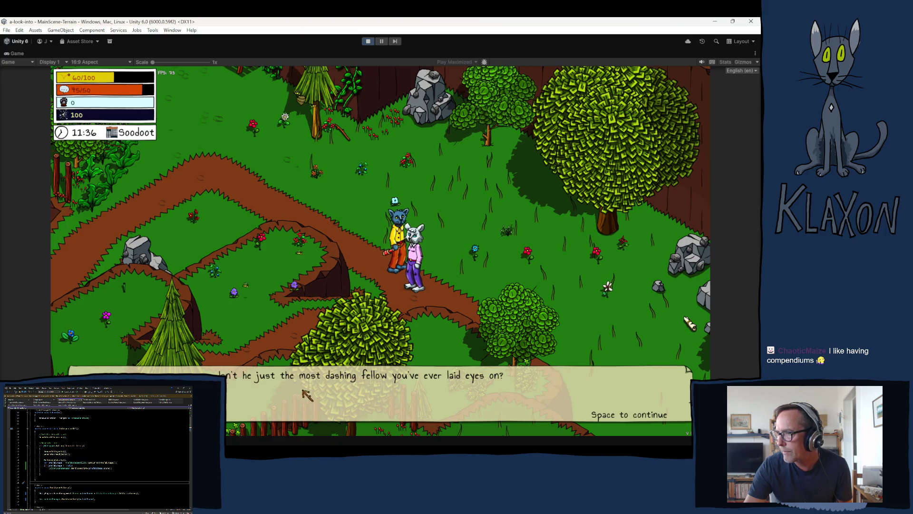
pyautogui.press('space')
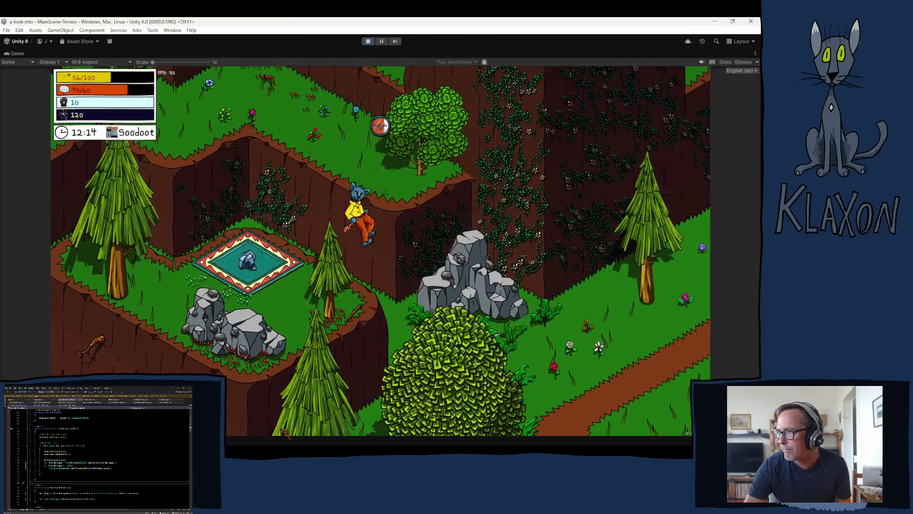
# Run the character past the rocks and down-right along the forest grass ledge
pyautogui.press('d')
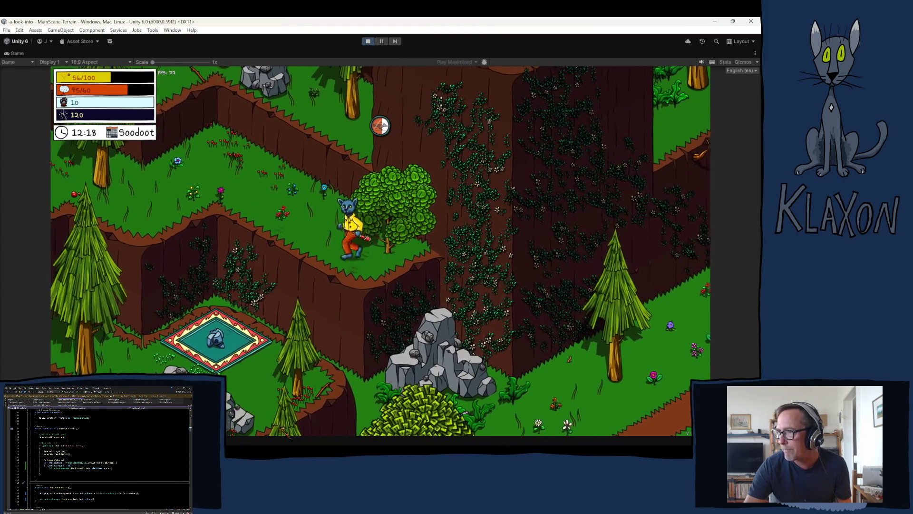
pyautogui.press('d')
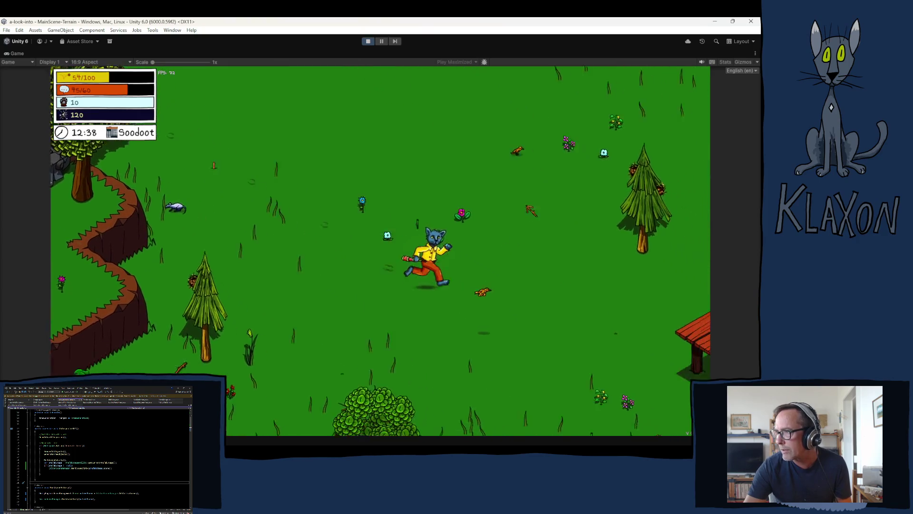
# Run past the dock and along the pond shore to the campsite, checking the inventory
pyautogui.press('d')
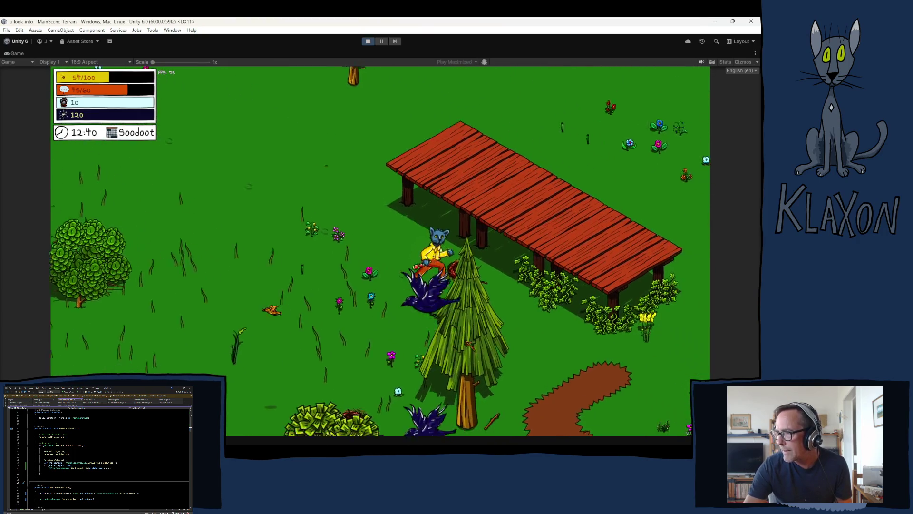
pyautogui.press('s')
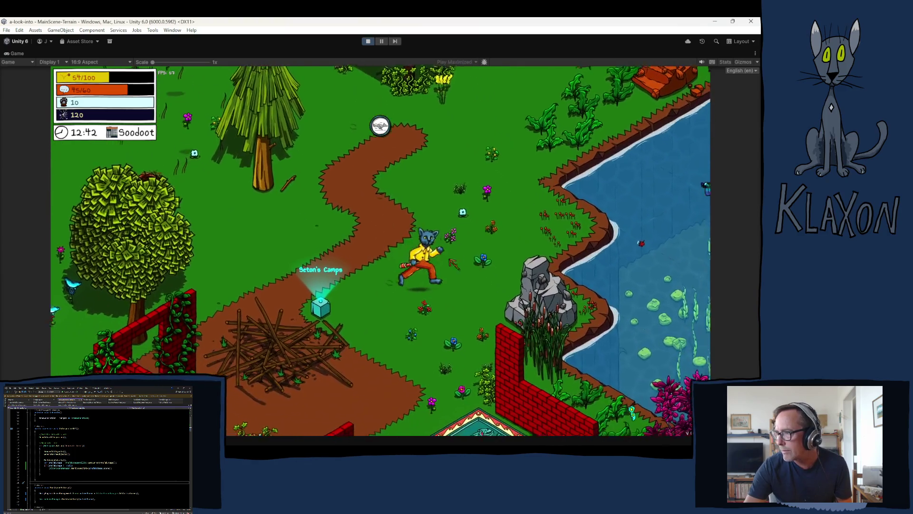
pyautogui.press('a')
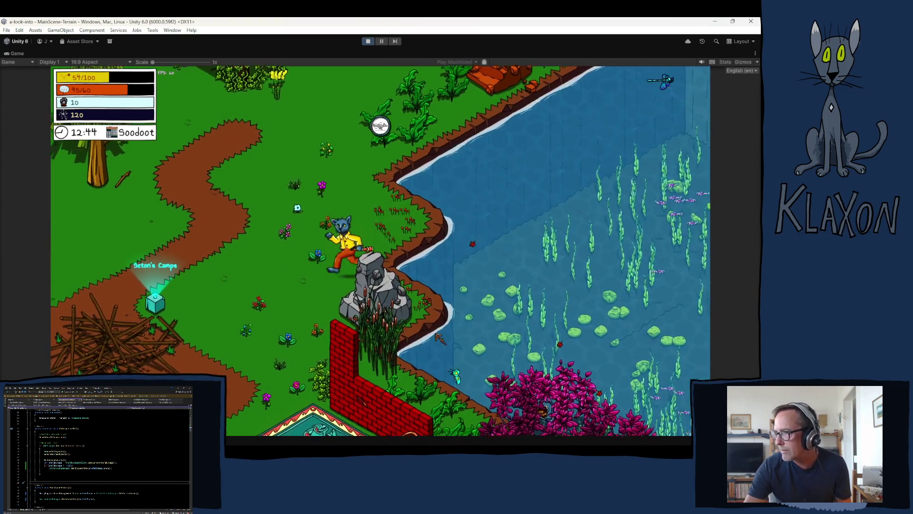
pyautogui.press('s')
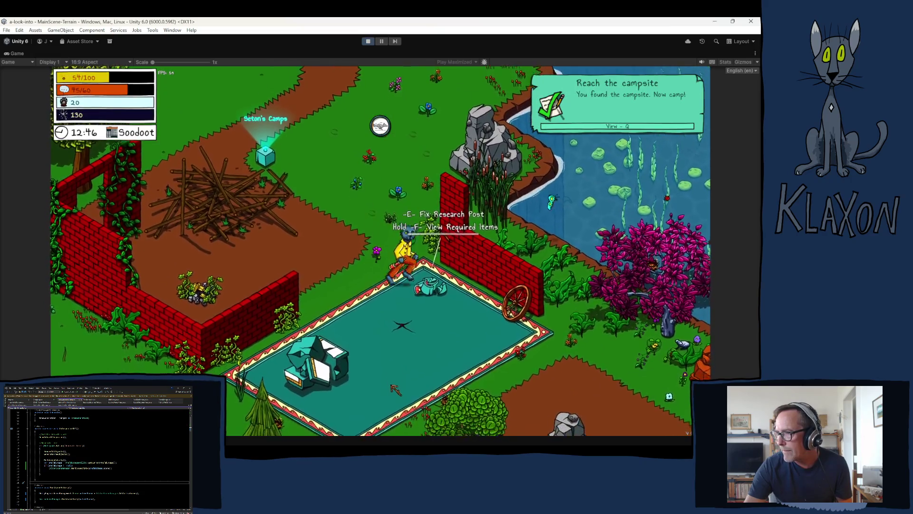
pyautogui.press('Tab')
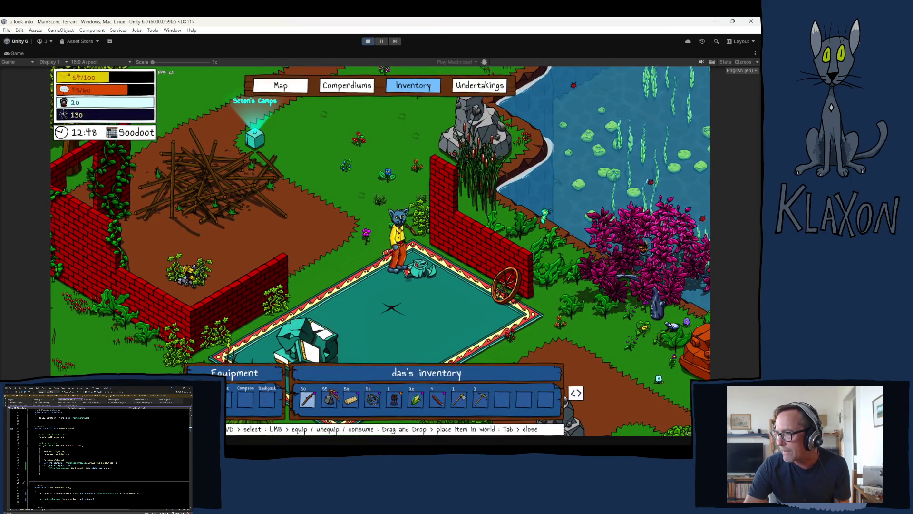
pyautogui.press('Tab')
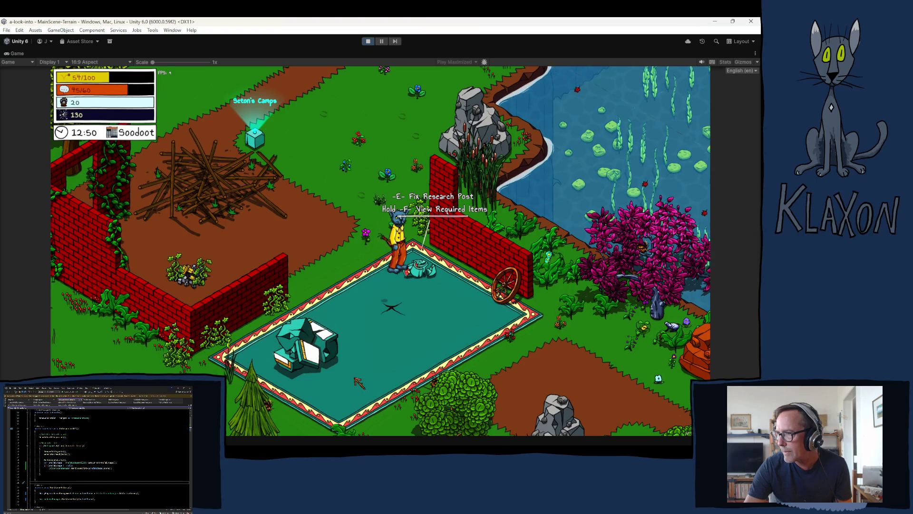
# Repair the Research Post and start researching corn
pyautogui.press('e')
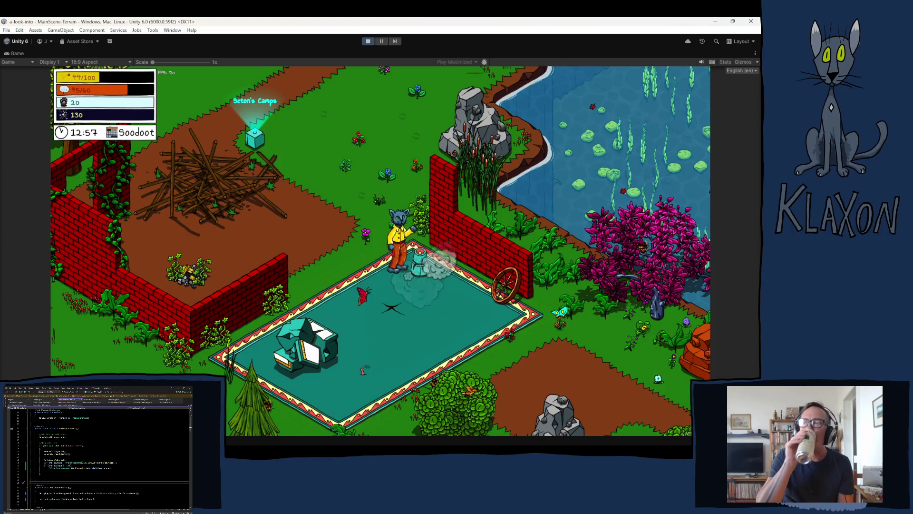
pyautogui.press('e')
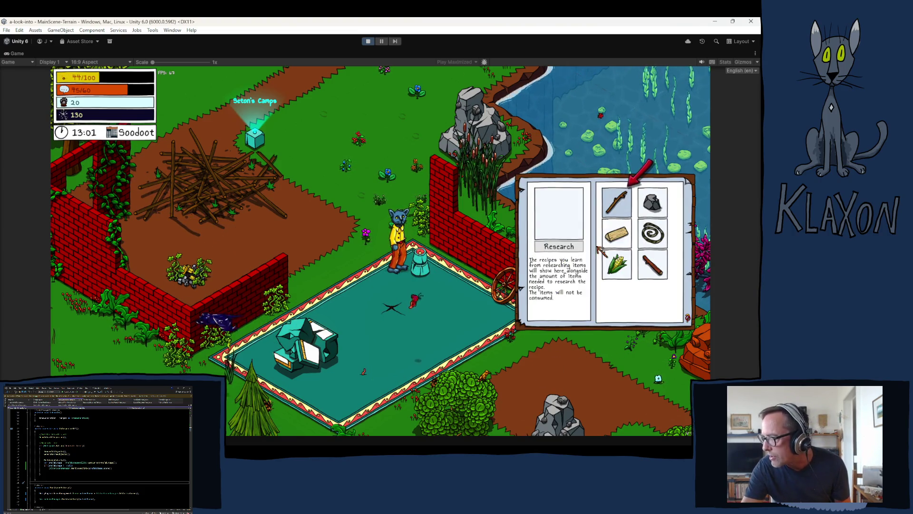
pyautogui.press('Down')
pyautogui.press('Down')
pyautogui.press('e')
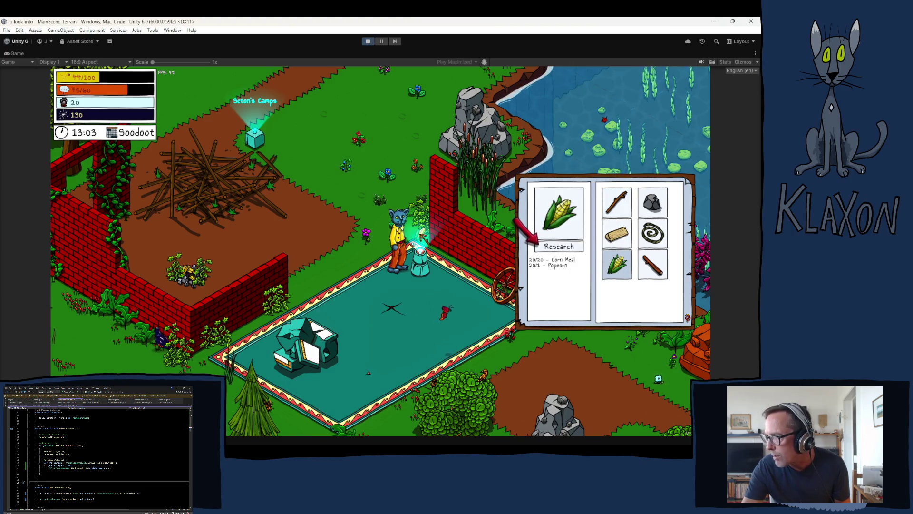
pyautogui.click(559, 247)
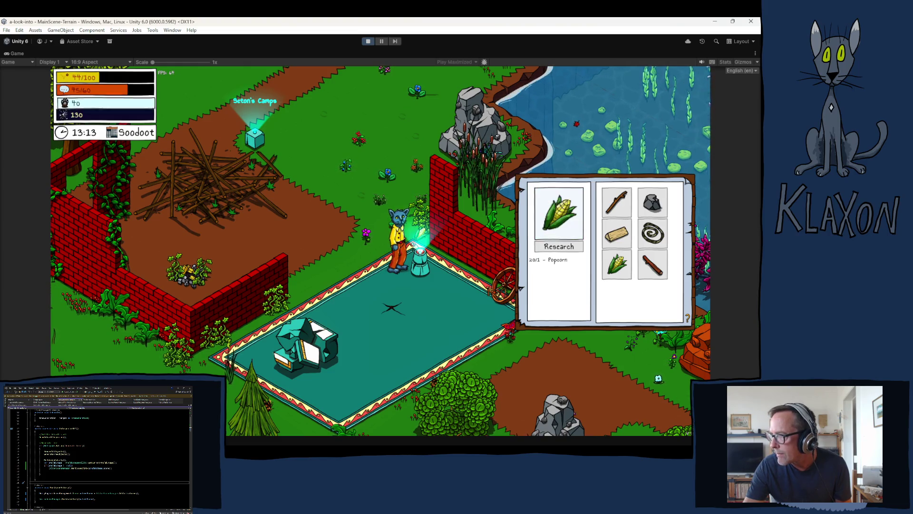
pyautogui.press('Escape')
# Place the grill from the inventory onto the crafting pad
pyautogui.press('a')
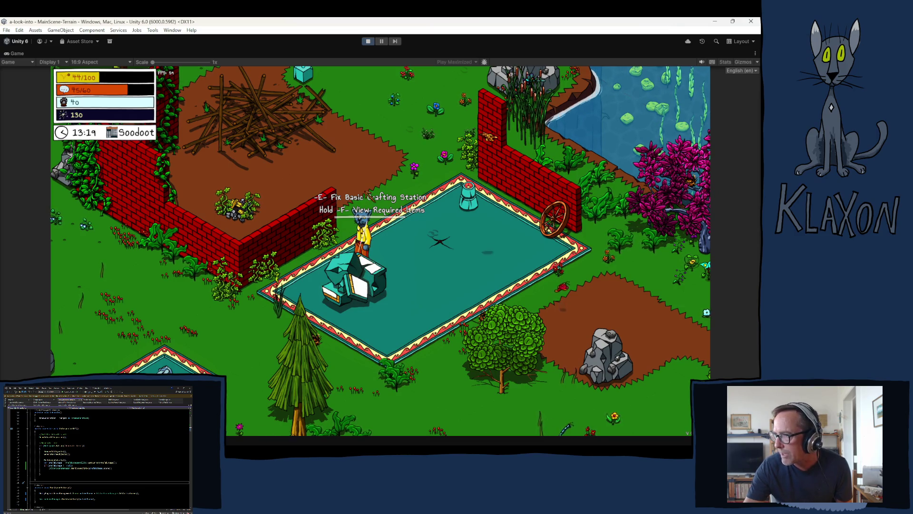
pyautogui.press('d')
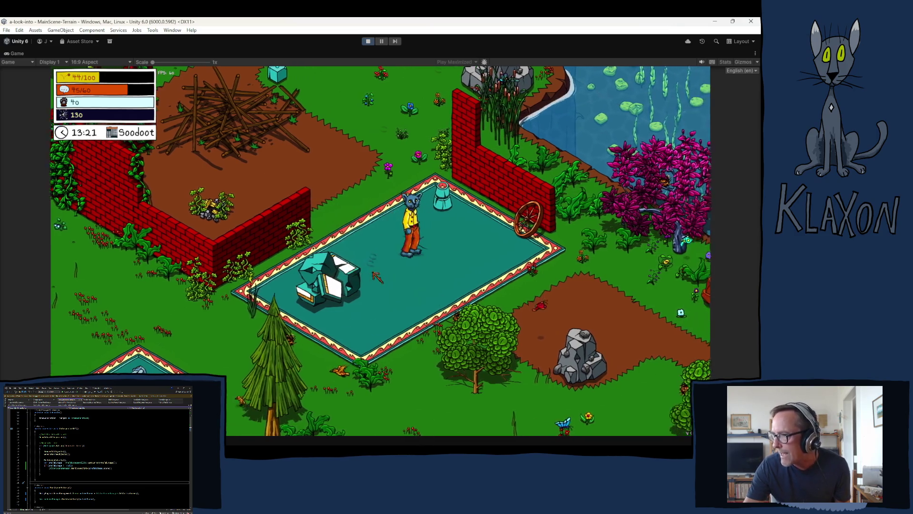
pyautogui.press('Tab')
pyautogui.moveTo(393, 403)
pyautogui.mouseDown()
pyautogui.moveTo(419, 307)
pyautogui.moveTo(430, 303)
pyautogui.mouseUp()
# Fuel the grill with wood and start crafting Popcorn
pyautogui.click(431, 252)
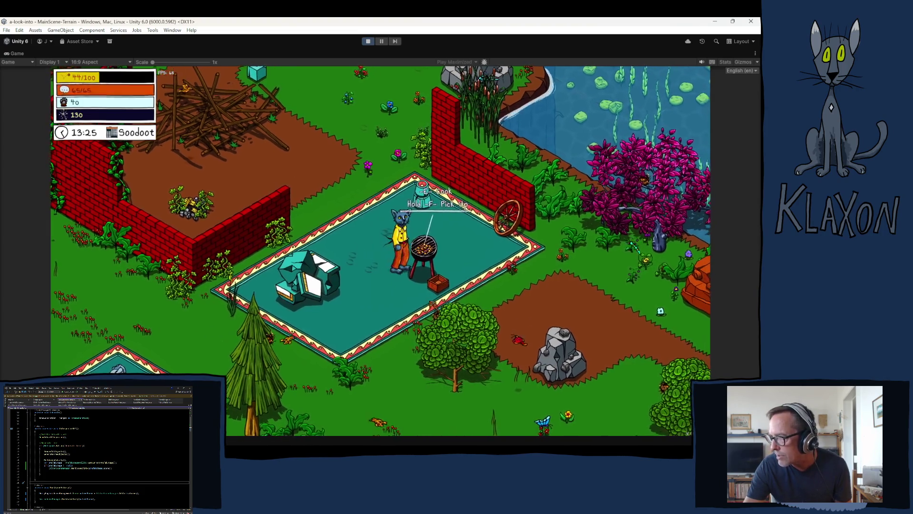
pyautogui.click(483, 162)
pyautogui.click(360, 154)
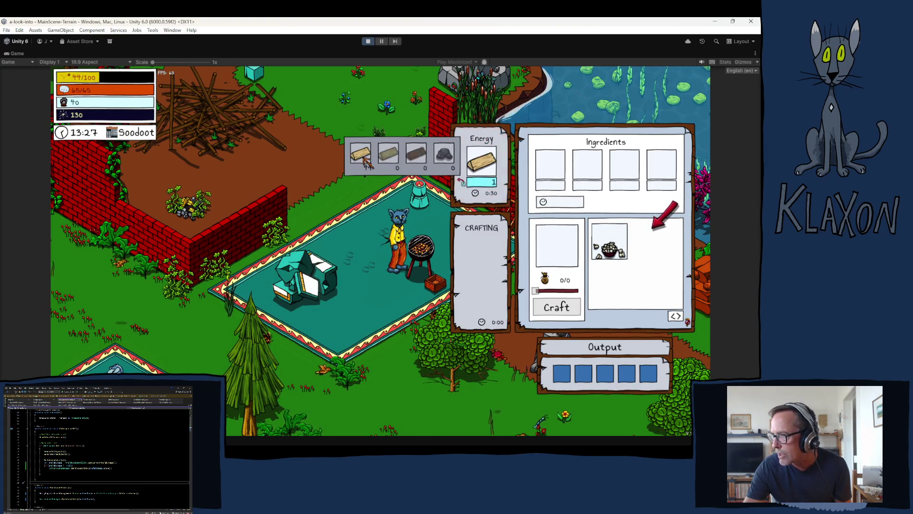
pyautogui.click(367, 162)
pyautogui.click(609, 241)
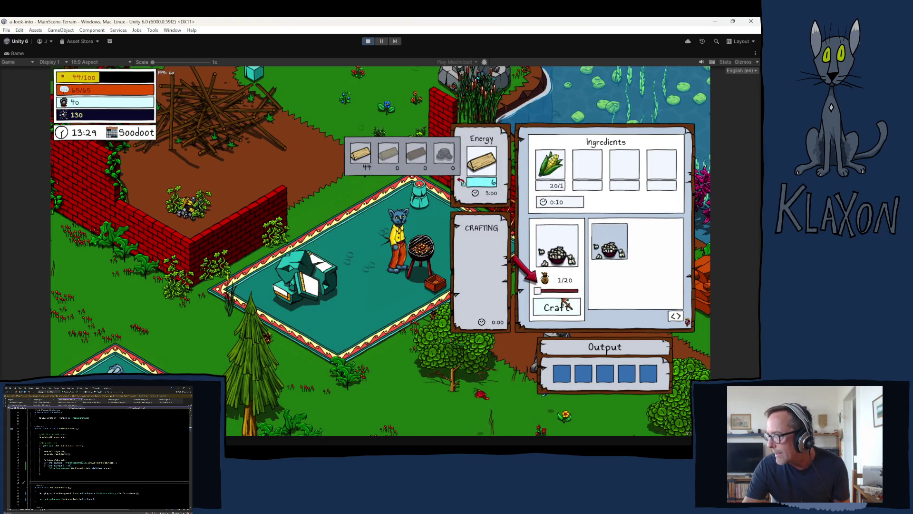
pyautogui.click(559, 306)
pyautogui.press('a')
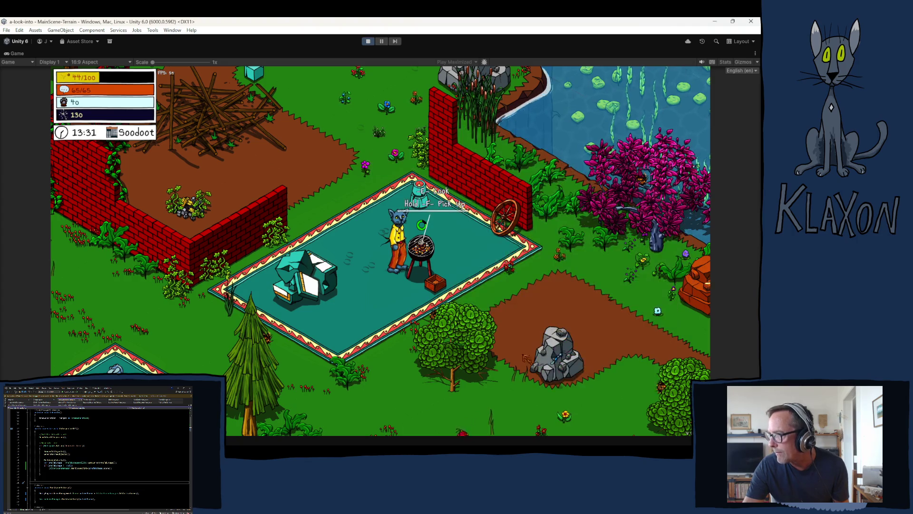
pyautogui.press('w')
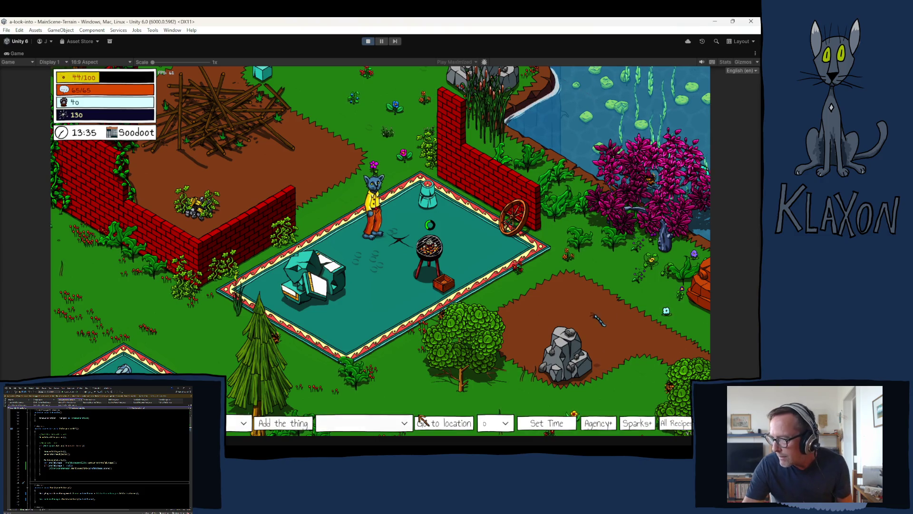
# Teleport to PlayerHouse via the debug location dropdown and walk out of the Town Hall across the plaza
pyautogui.click(405, 425)
pyautogui.click(347, 373)
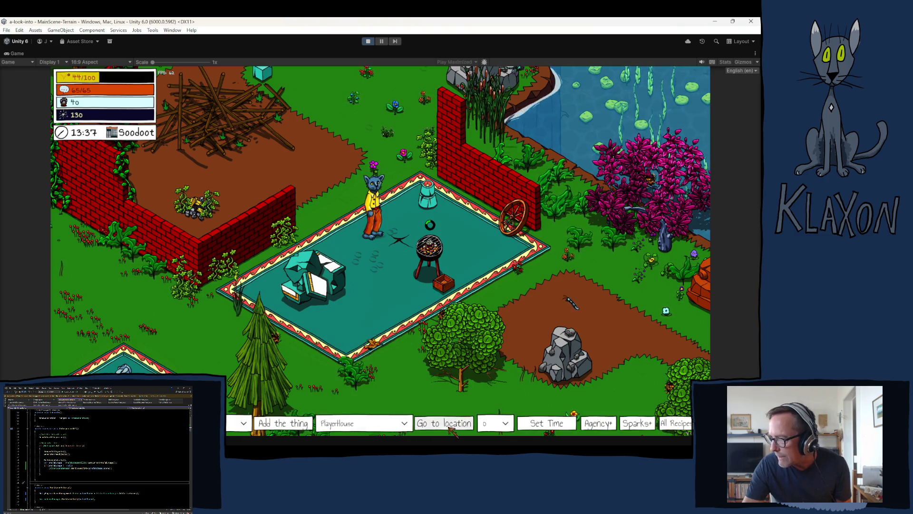
pyautogui.click(444, 423)
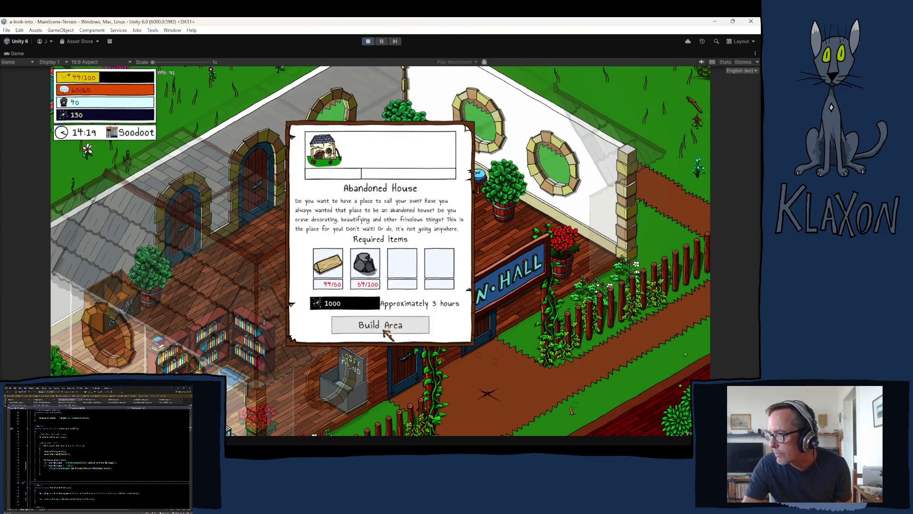
pyautogui.click(487, 393)
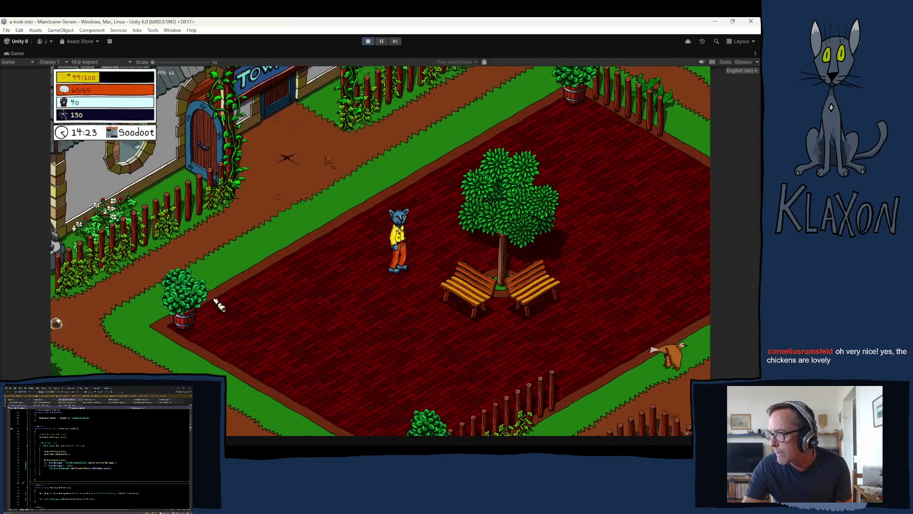
pyautogui.click(270, 319)
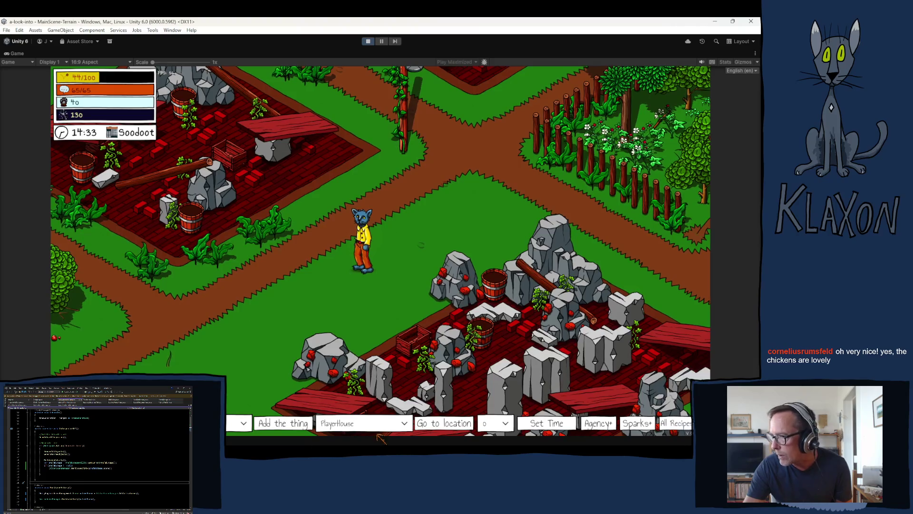
# Teleport to the Beach, run up the sandy path, and check the inventory
pyautogui.click(430, 424)
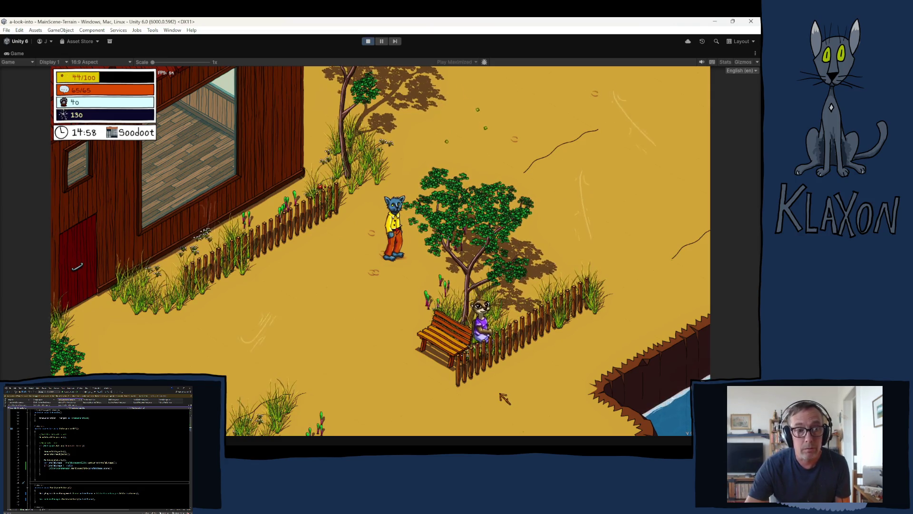
pyautogui.press('w')
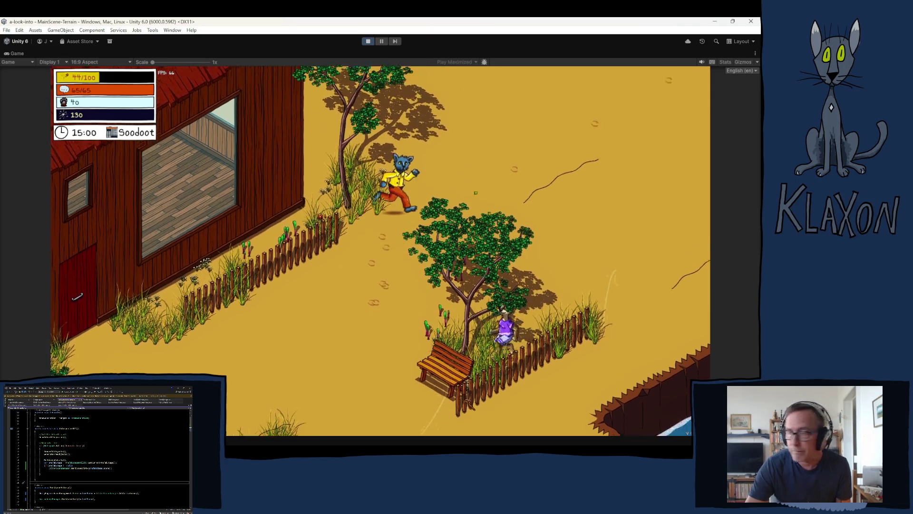
pyautogui.press('Tab')
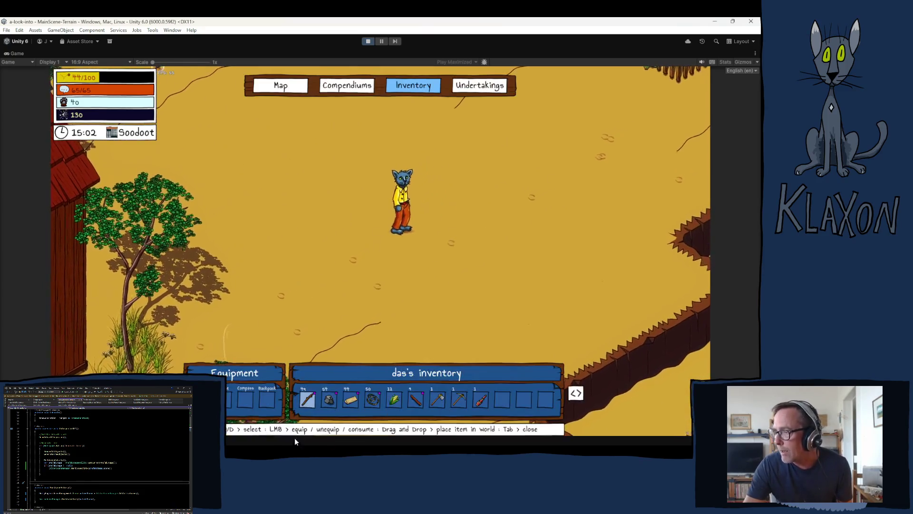
pyautogui.press('Tab')
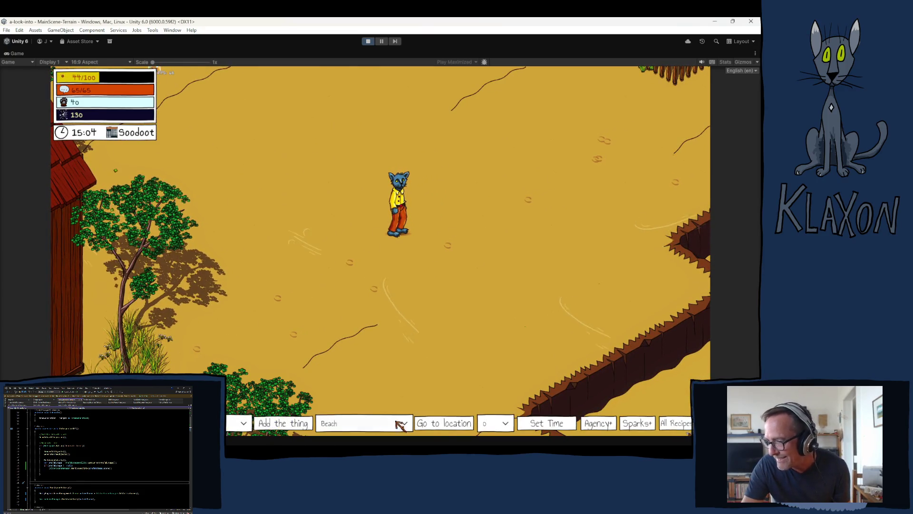
# Teleport the character to the Squonk forest location
pyautogui.click(378, 424)
pyautogui.moveTo(404, 382)
pyautogui.mouseDown()
pyautogui.moveTo(407, 398)
pyautogui.moveTo(377, 407)
pyautogui.mouseUp()
pyautogui.click(333, 407)
pyautogui.click(444, 423)
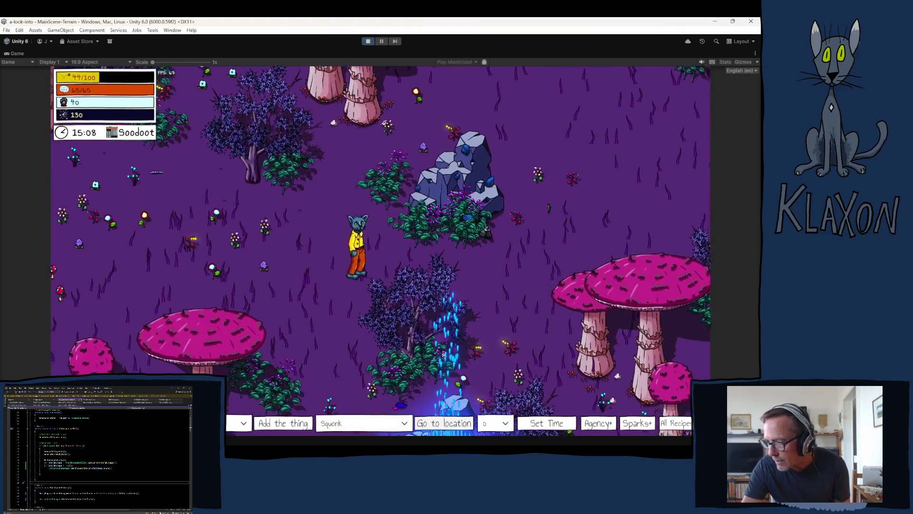
# Walk through the purple forest past the giant mushrooms up to the crossroads
pyautogui.press('s')
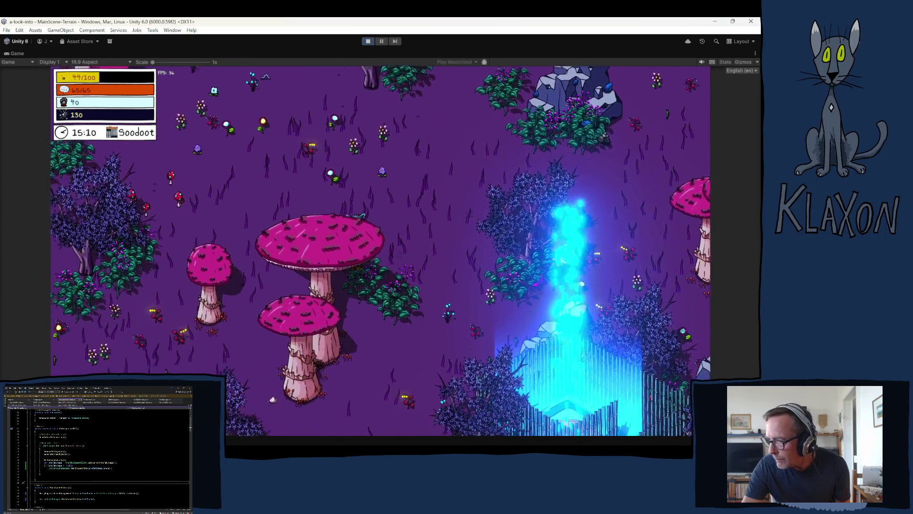
pyautogui.press('s')
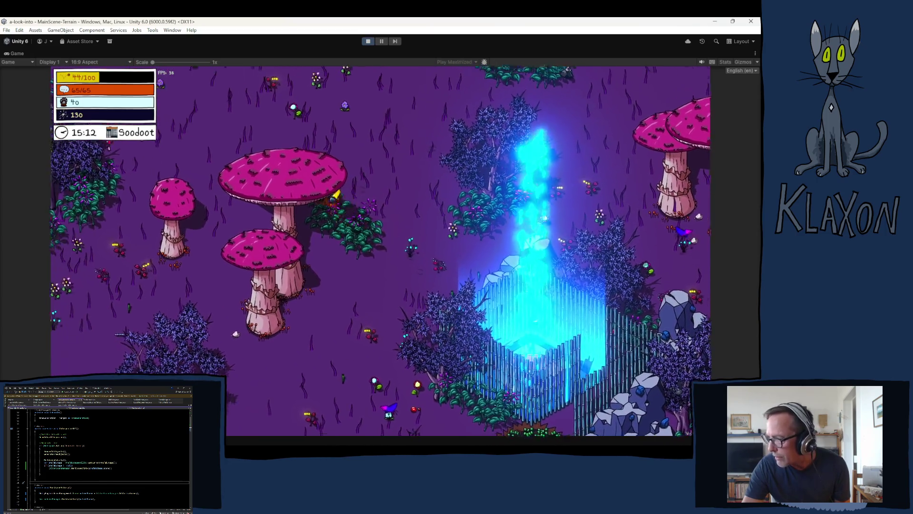
pyautogui.press('a')
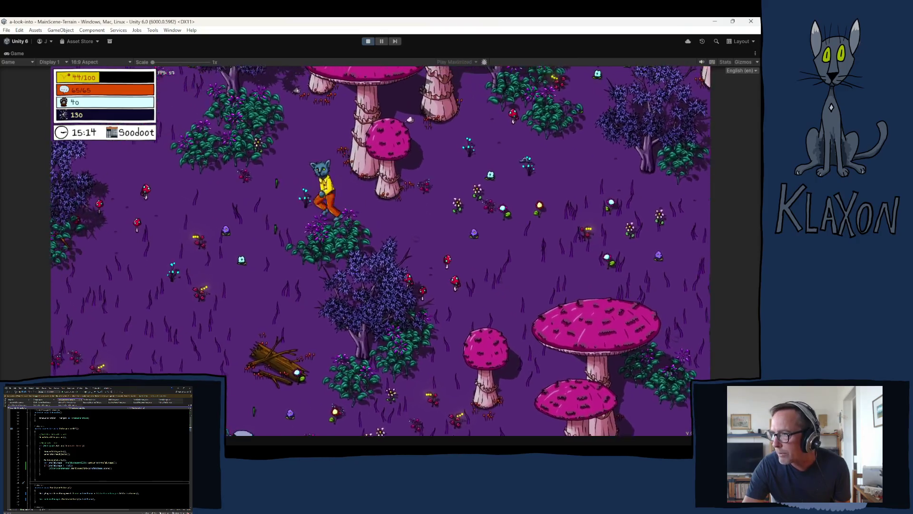
pyautogui.press('w')
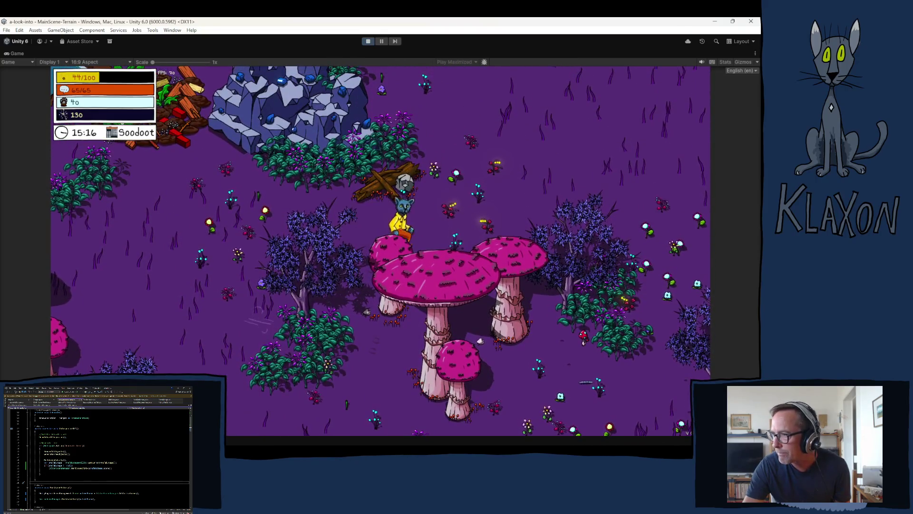
pyautogui.press('d')
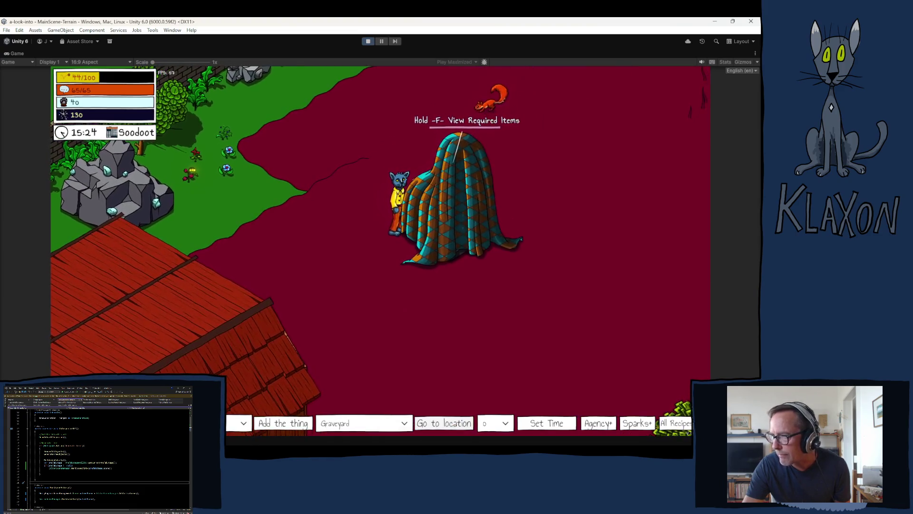
pyautogui.press('w')
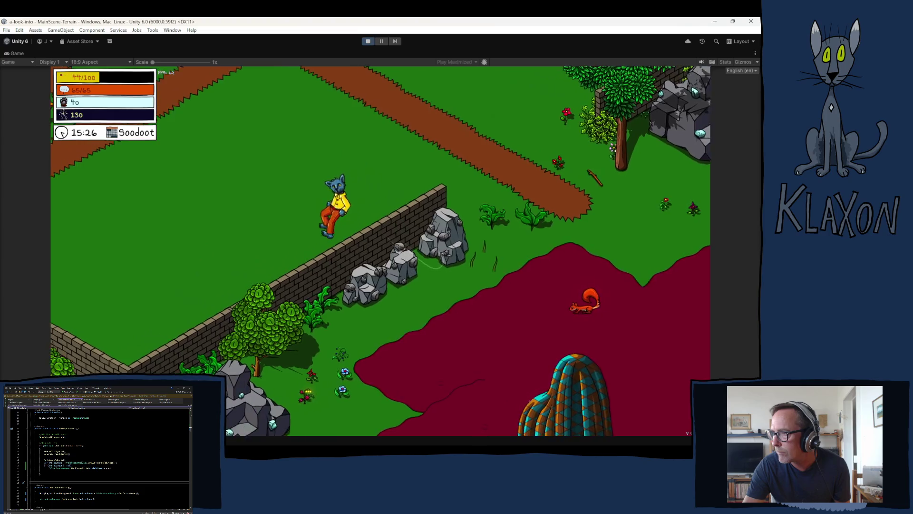
pyautogui.press('w')
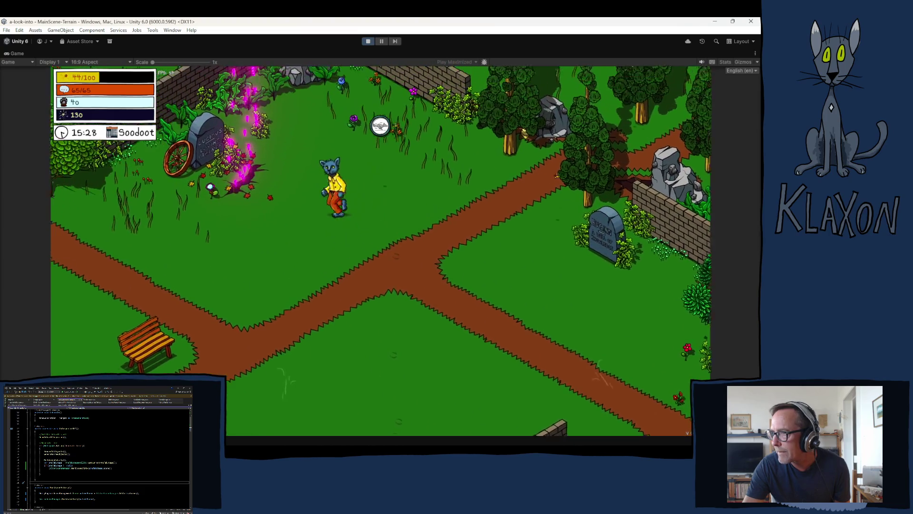
# Run past the gravestones to the maze ticket vendor, open its shop, then run on
pyautogui.press('a')
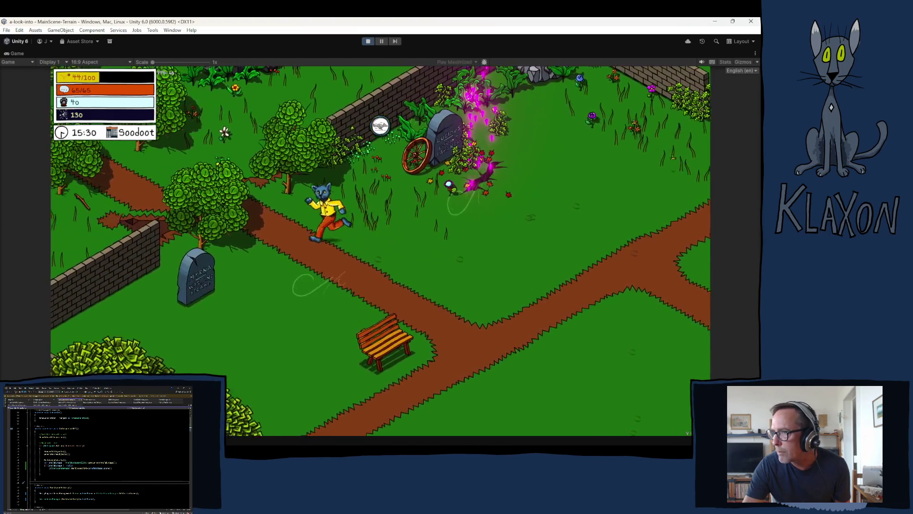
pyautogui.press('a')
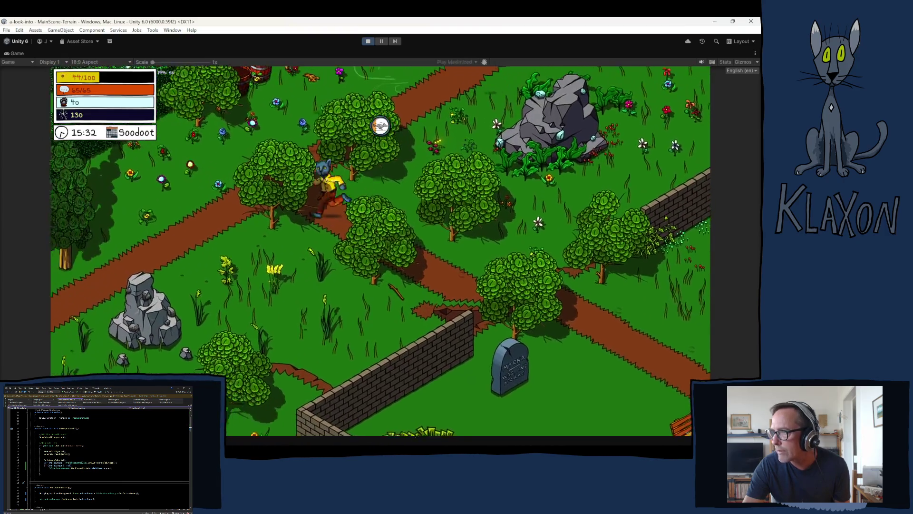
pyautogui.press('w')
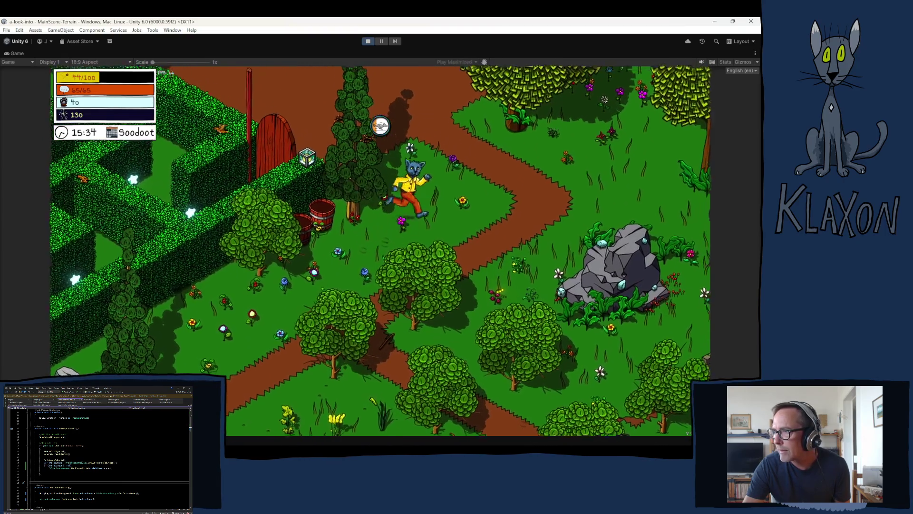
pyautogui.press('w')
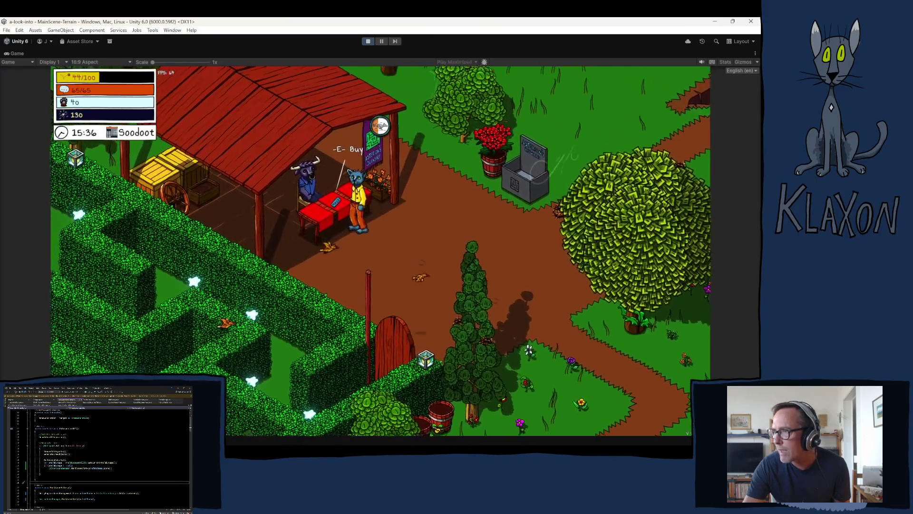
pyautogui.press('e')
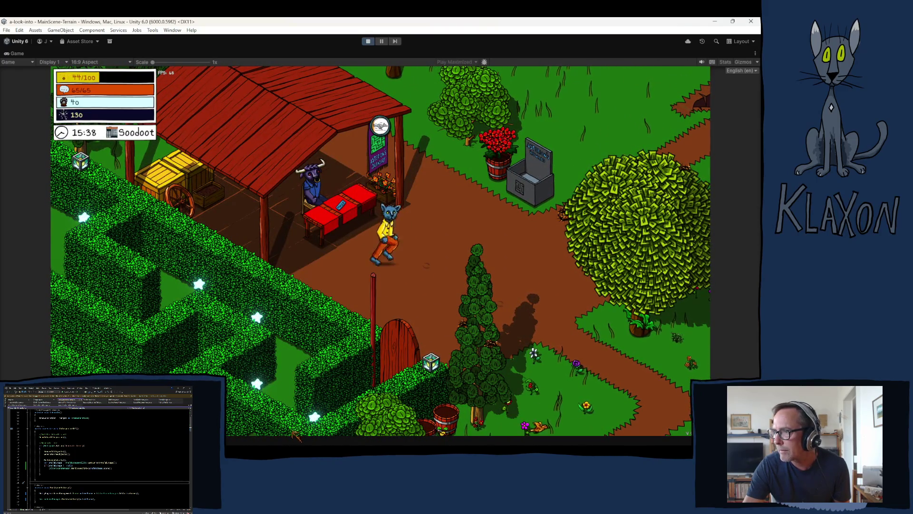
pyautogui.press('d')
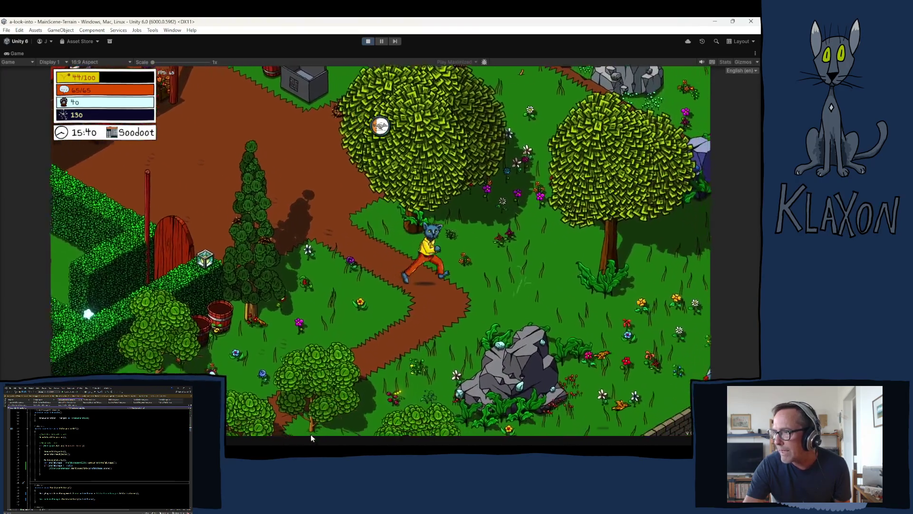
# Teleport the player to the Bubbles location from the debug location dropdown
pyautogui.moveTo(235, 428)
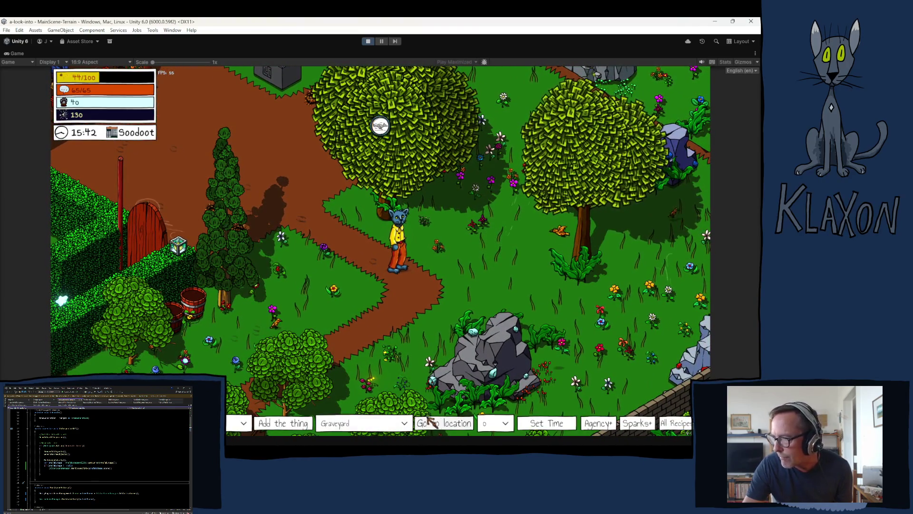
pyautogui.click(380, 428)
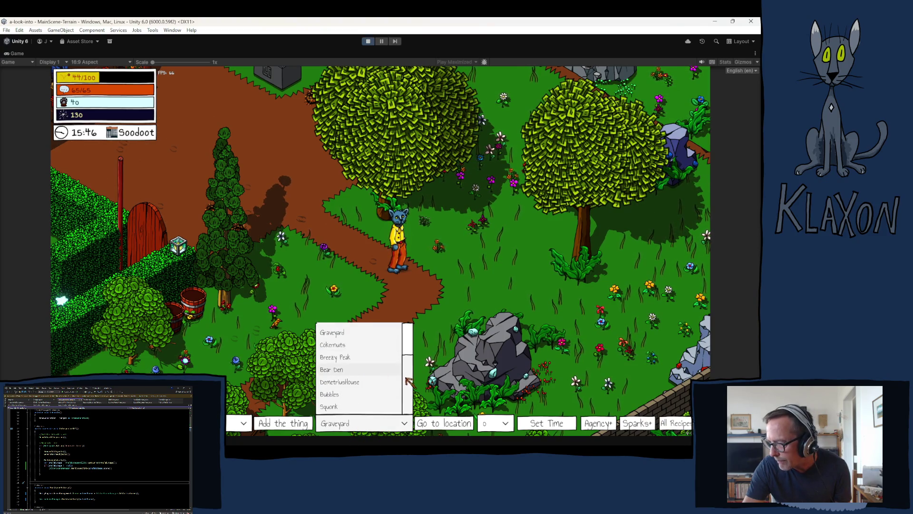
pyautogui.click(354, 397)
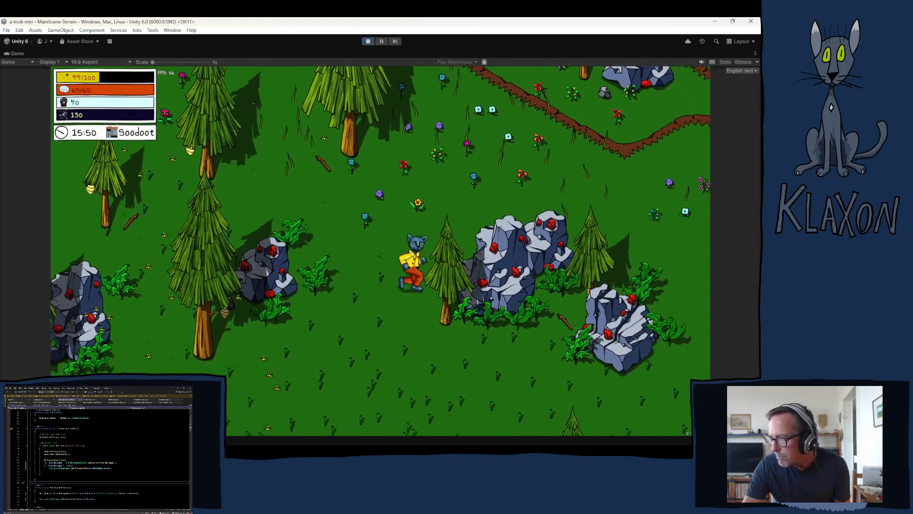
# Walk the character around the Bubbles pine forest and run up toward the canyon
pyautogui.press('s')
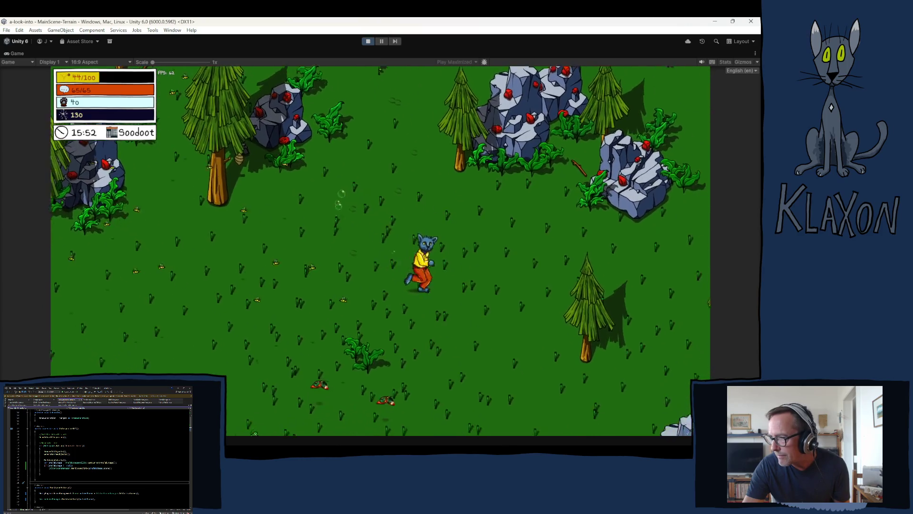
pyautogui.press('w')
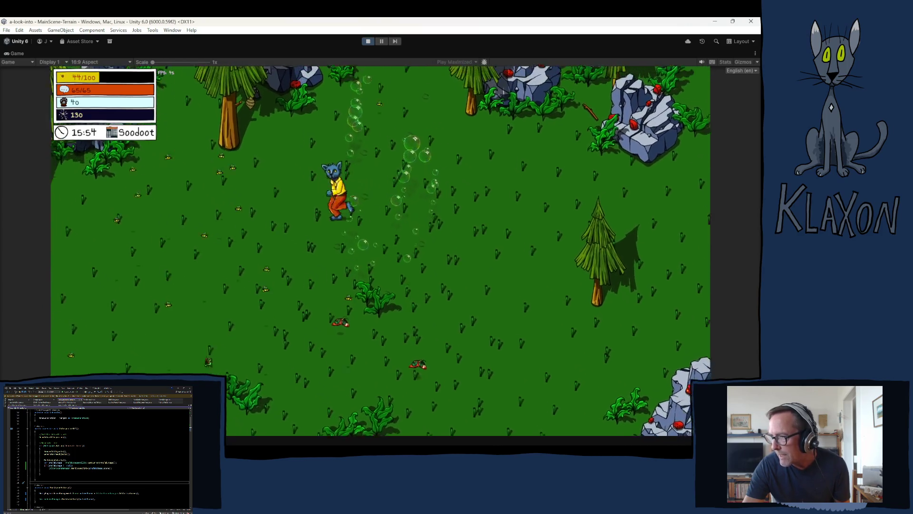
pyautogui.press('a')
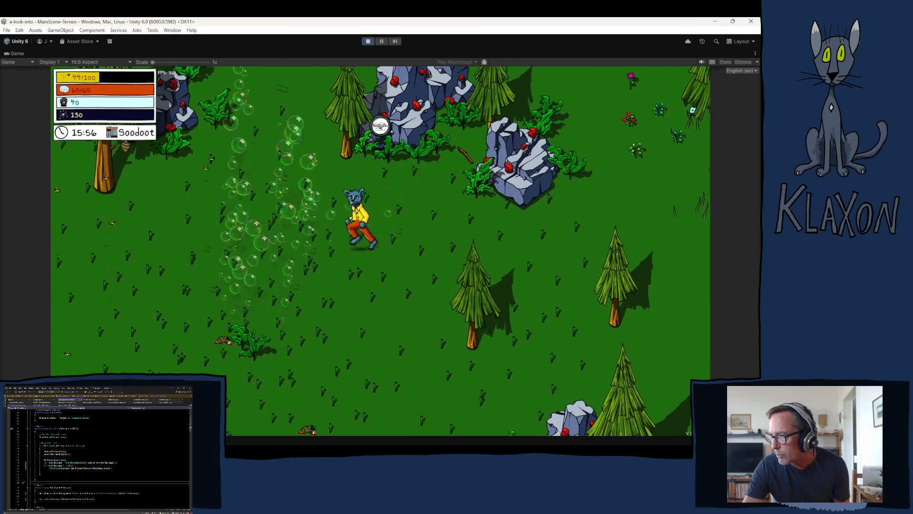
pyautogui.press('w')
pyautogui.press('d')
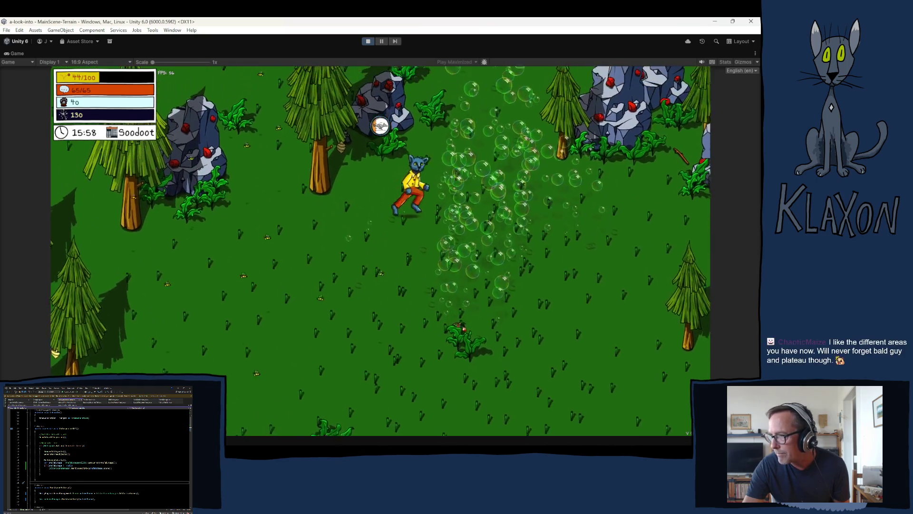
pyautogui.press('w')
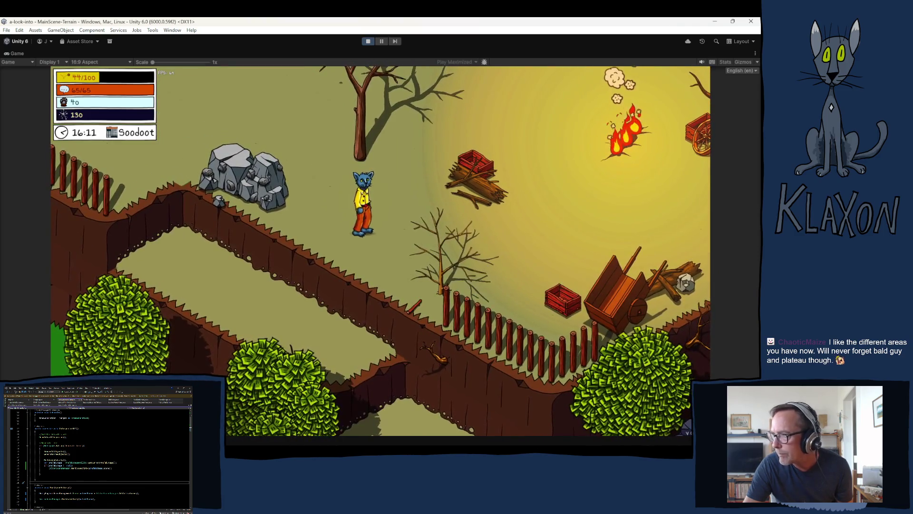
# Run the character up and to the right into the dusty canyon
pyautogui.press('w')
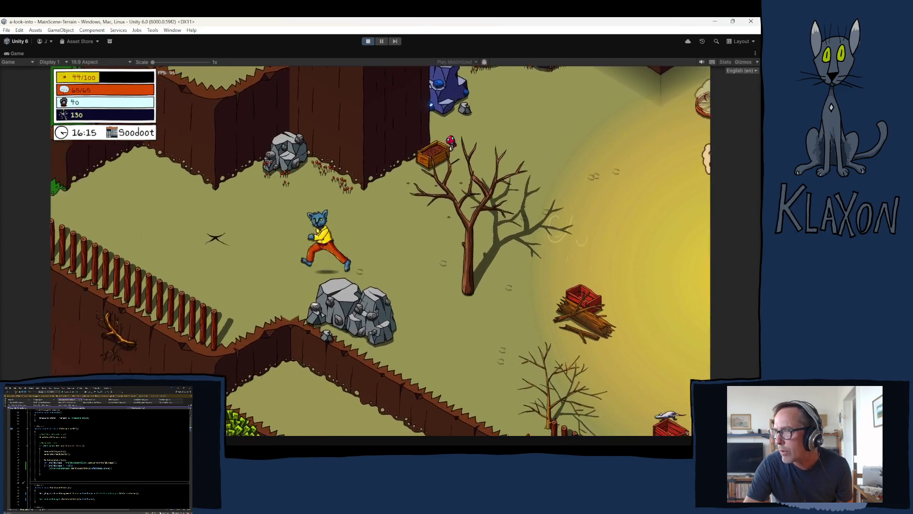
# Run across the canyon past the campfire, leap the ledge and run down past the fire
pyautogui.press('d')
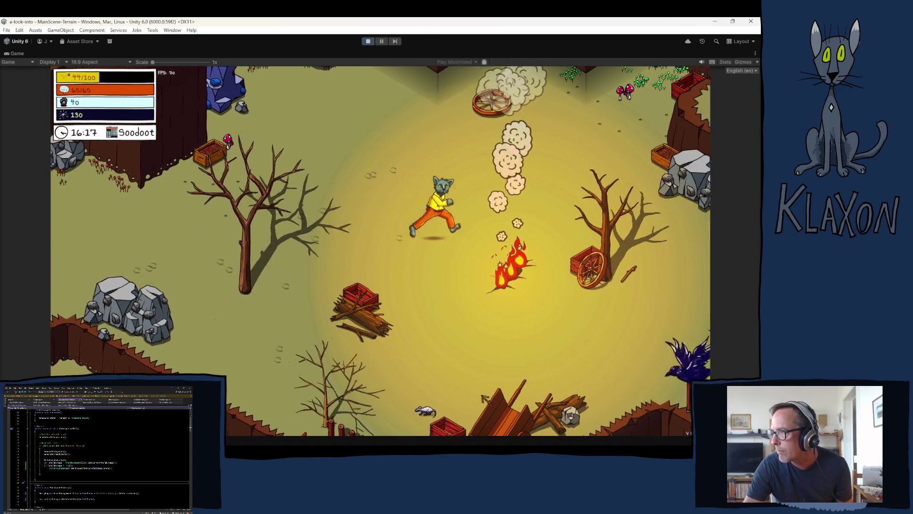
pyautogui.press('d')
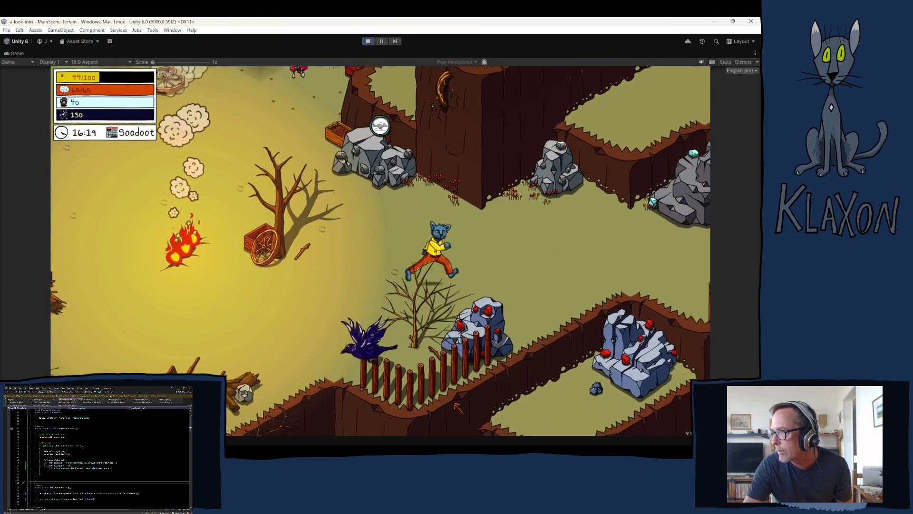
pyautogui.press('w')
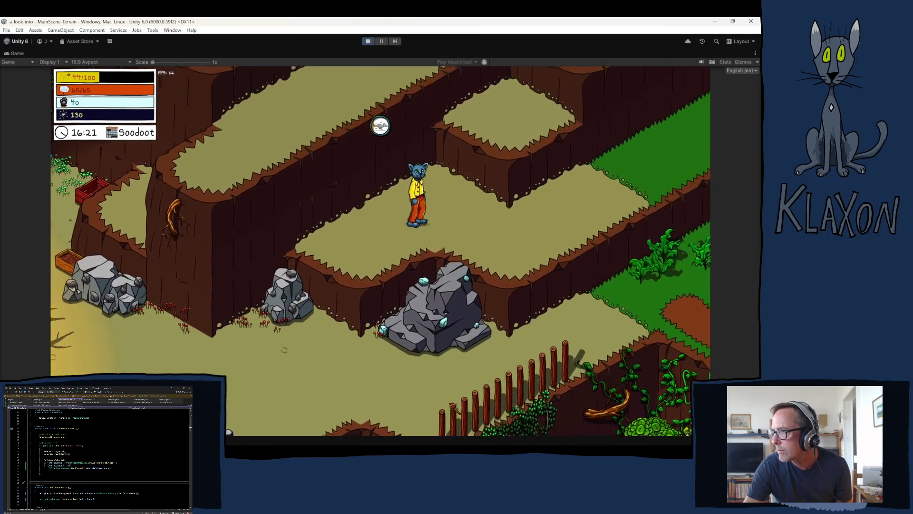
pyautogui.press('w')
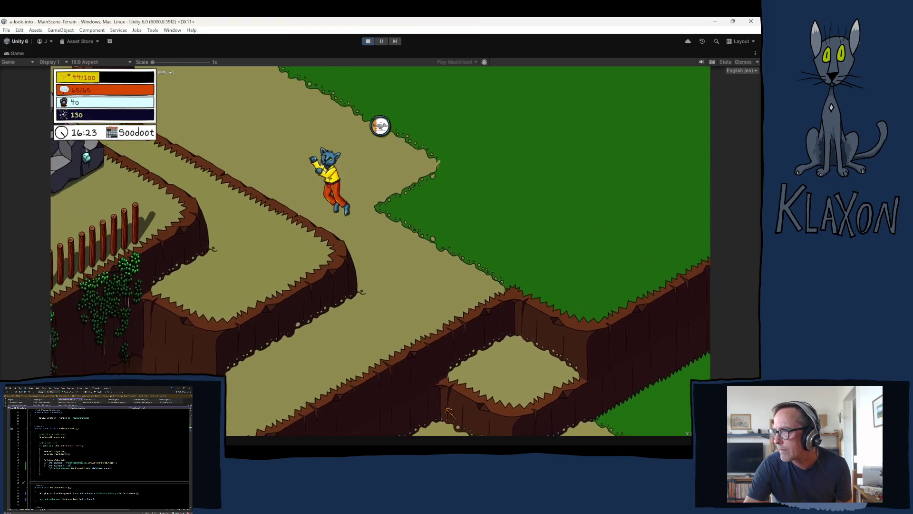
pyautogui.press('a')
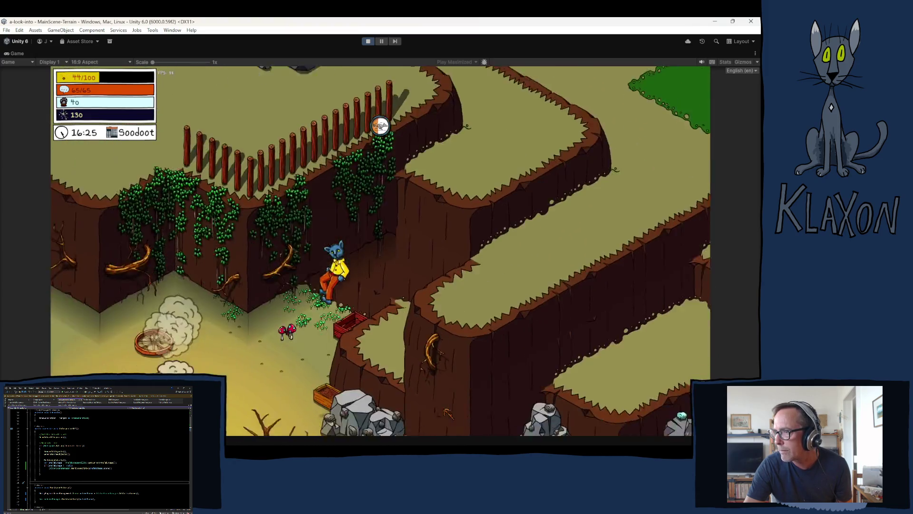
pyautogui.press('s')
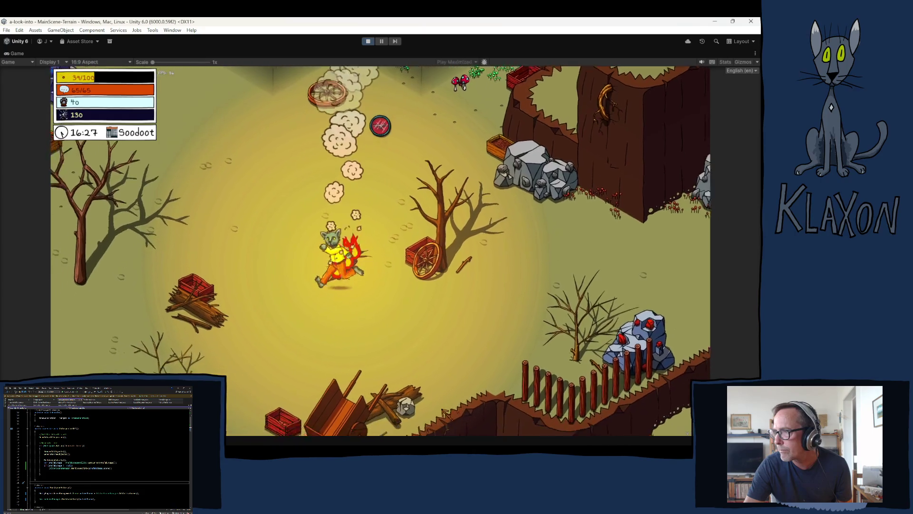
pyautogui.press('s')
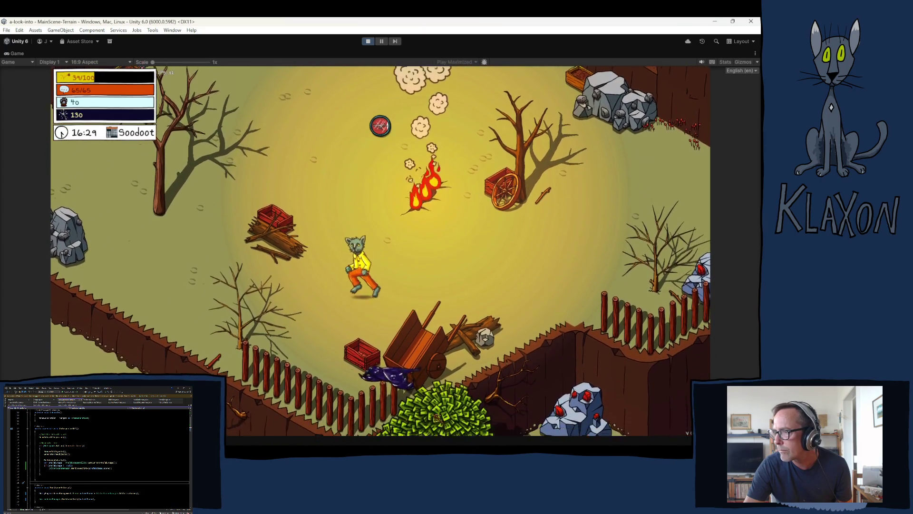
# Pick up the broken crate pile, drop it and walk left
pyautogui.press('s')
pyautogui.press('e')
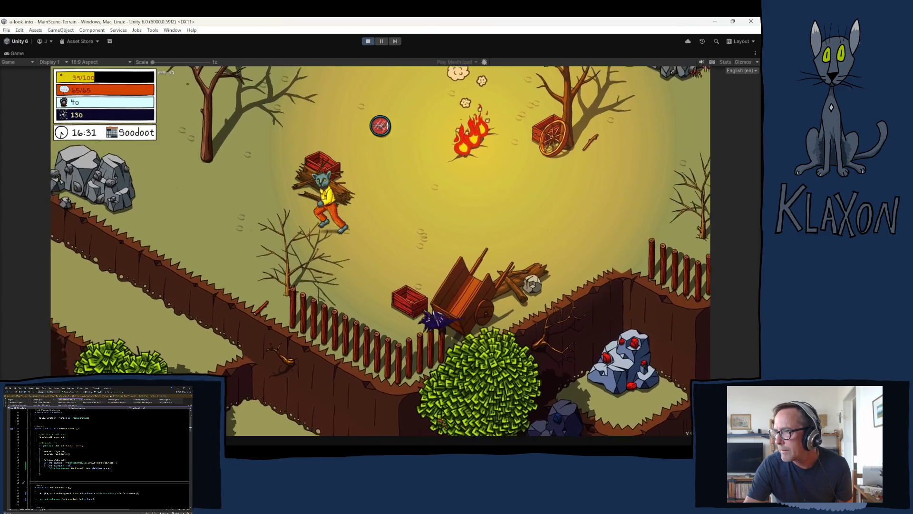
pyautogui.press('e')
pyautogui.press('a')
# Pause the game, select Cokernut Flump under CokernutManager and zoom in on it
pyautogui.click(380, 41)
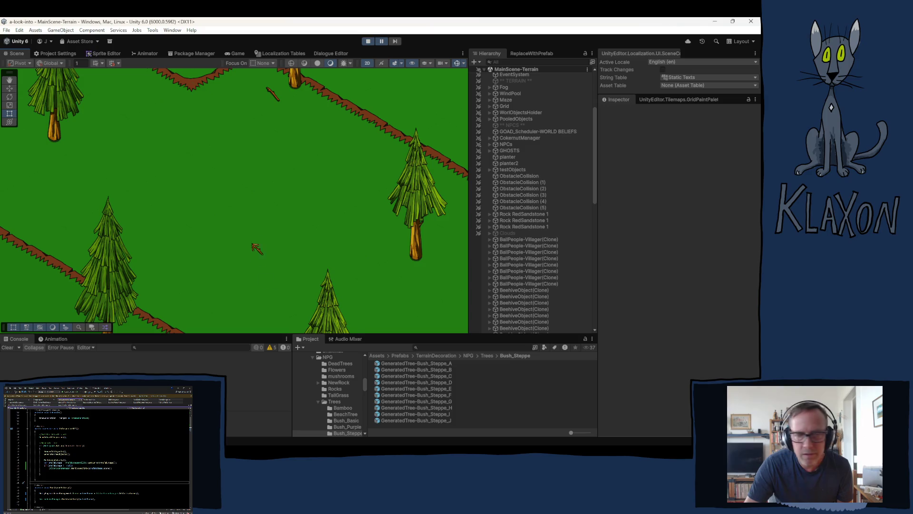
pyautogui.click(490, 144)
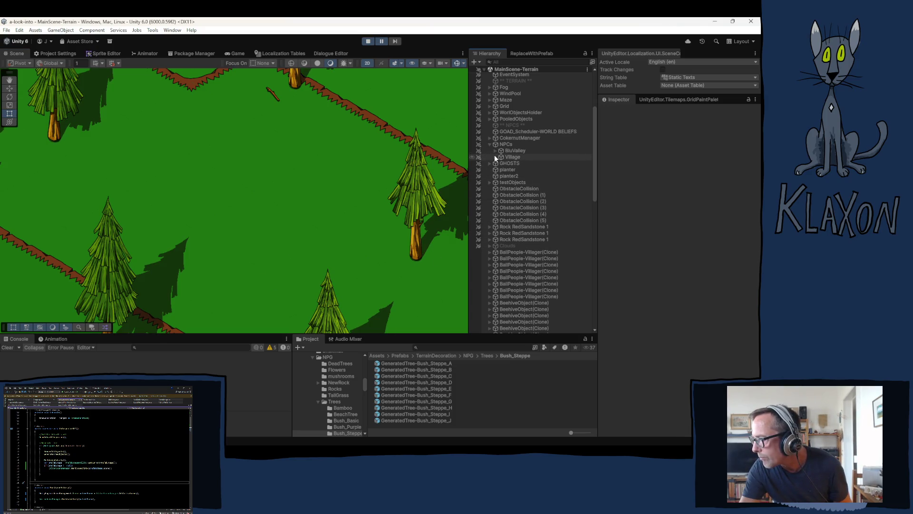
pyautogui.click(495, 156)
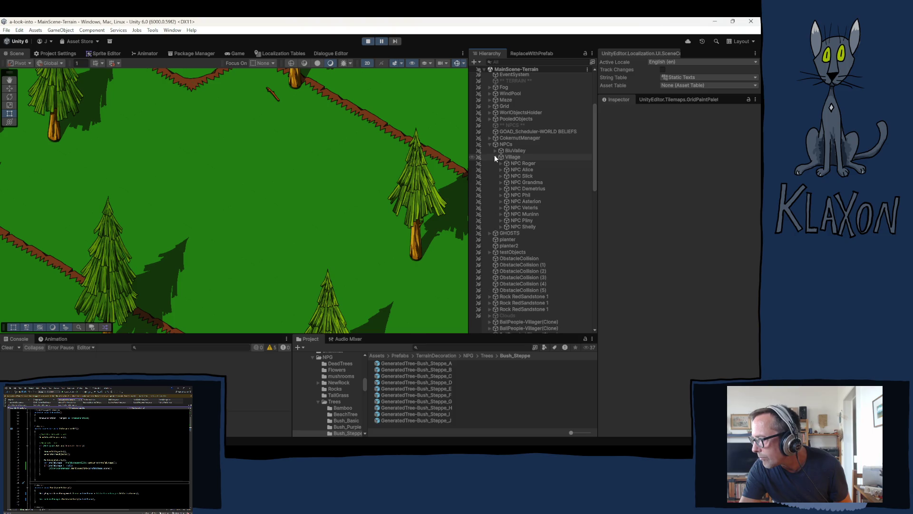
pyautogui.click(495, 156)
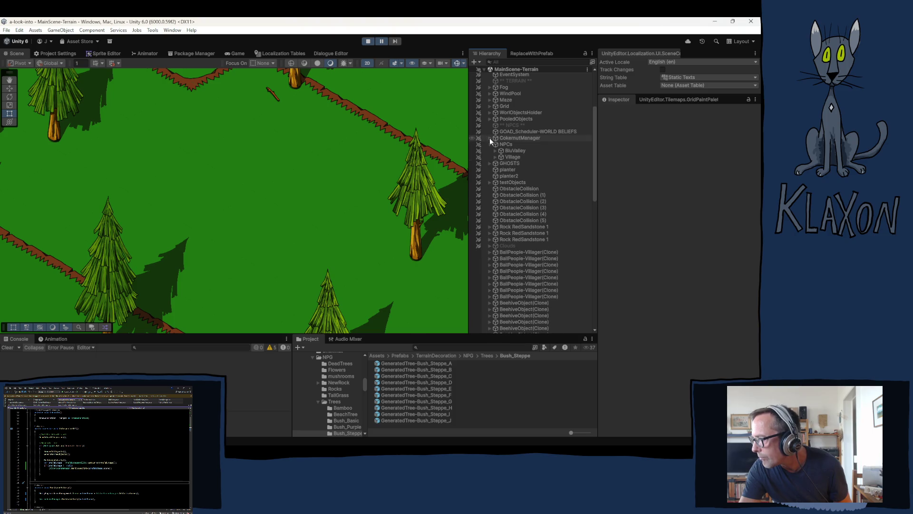
pyautogui.click(489, 137)
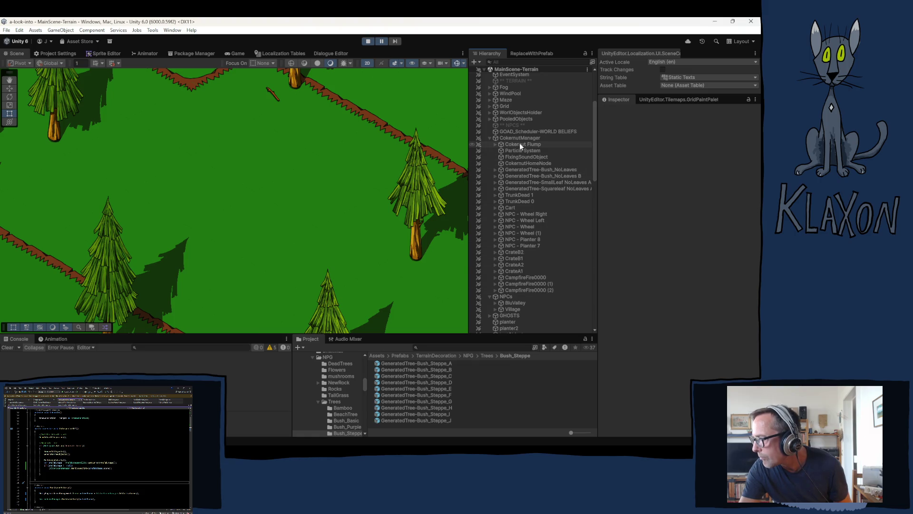
pyautogui.doubleClick(519, 143)
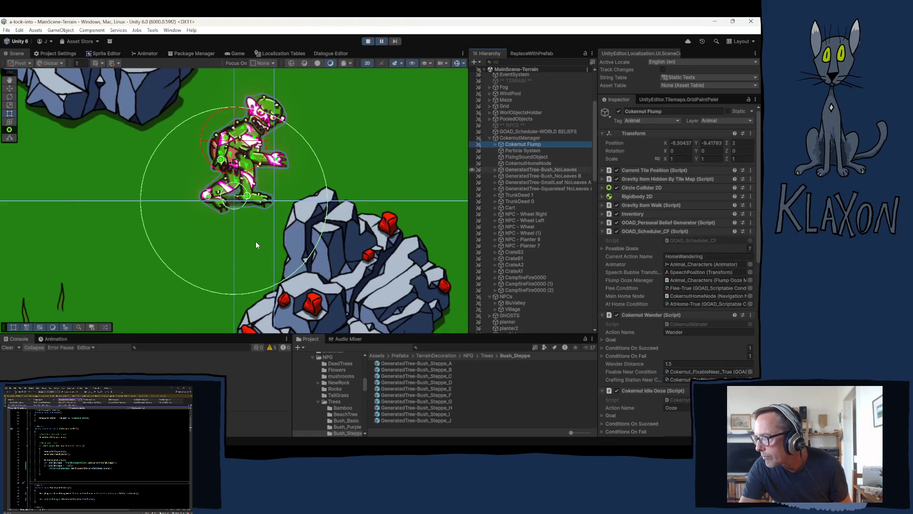
pyautogui.scroll(-6, 252, 222)
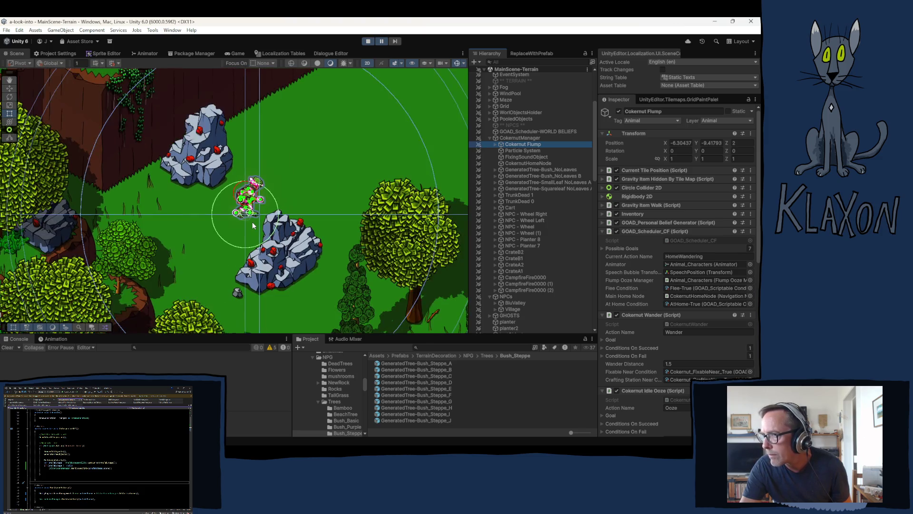
pyautogui.scroll(-3, 253, 224)
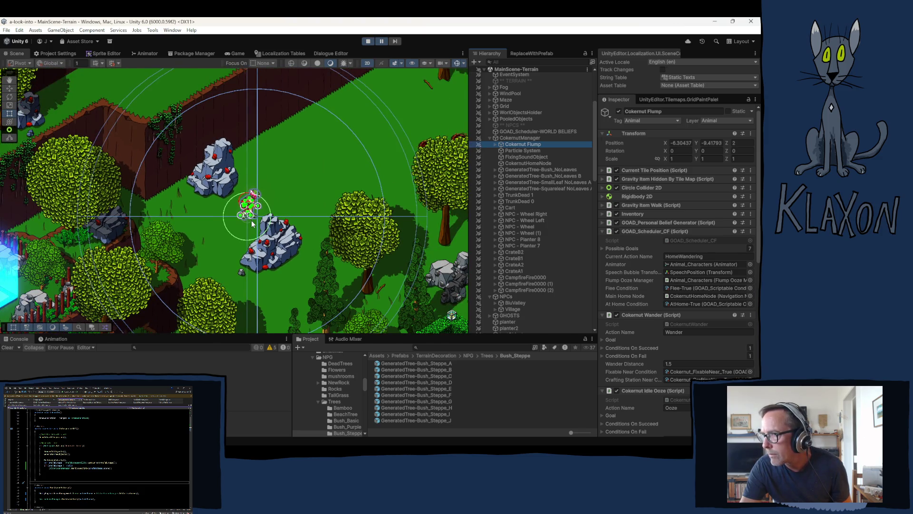
pyautogui.scroll(1, 252, 223)
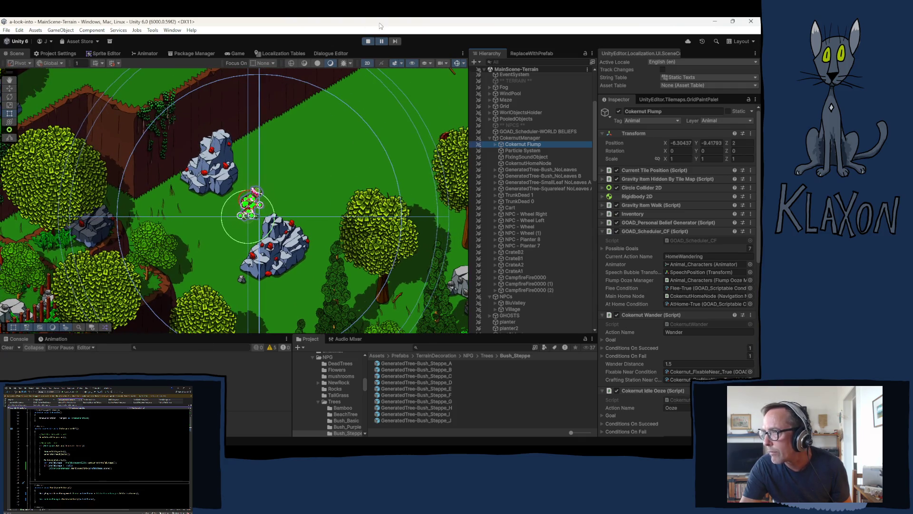
# Maximize the Game view and run the cat west, then up the path into the dusty area
pyautogui.hotkey('shift', 'space')
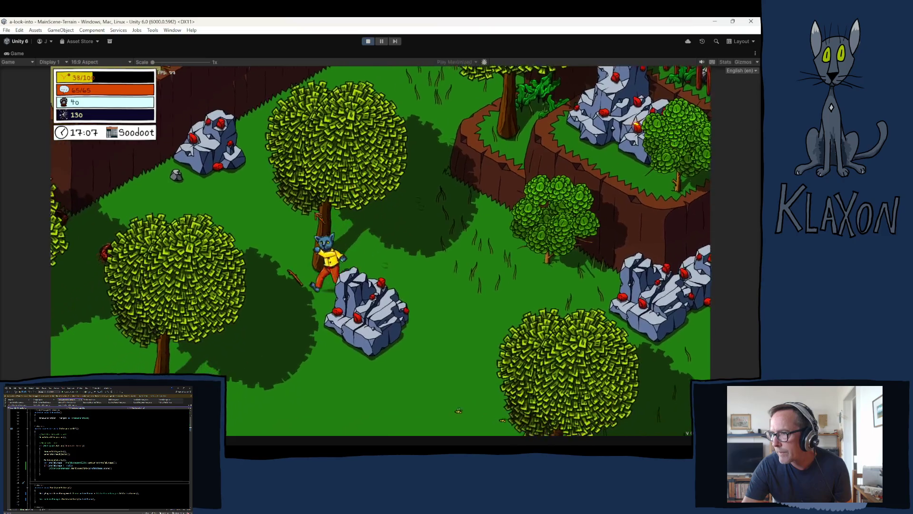
pyautogui.press('s')
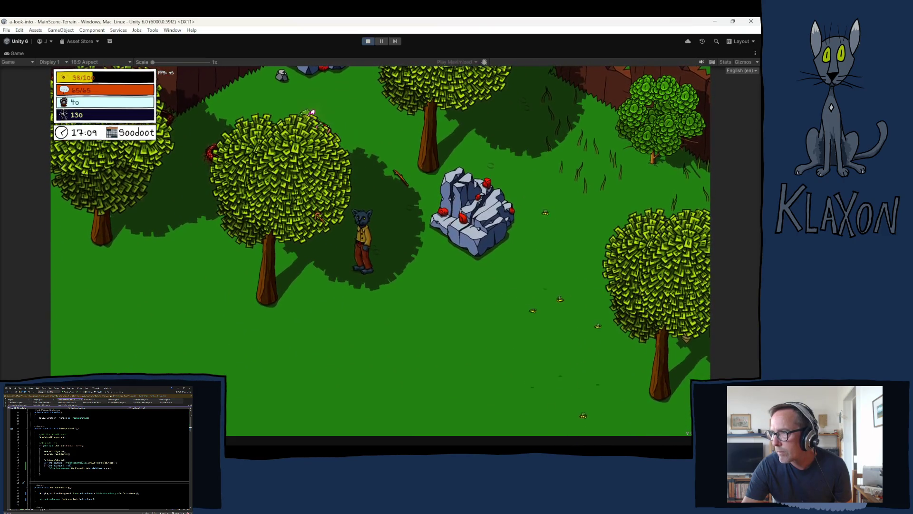
pyautogui.press('w')
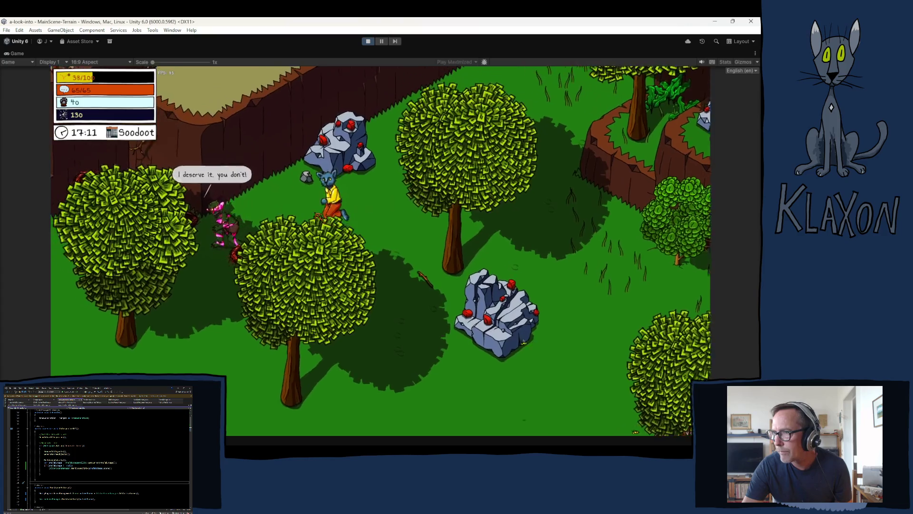
pyautogui.press('a')
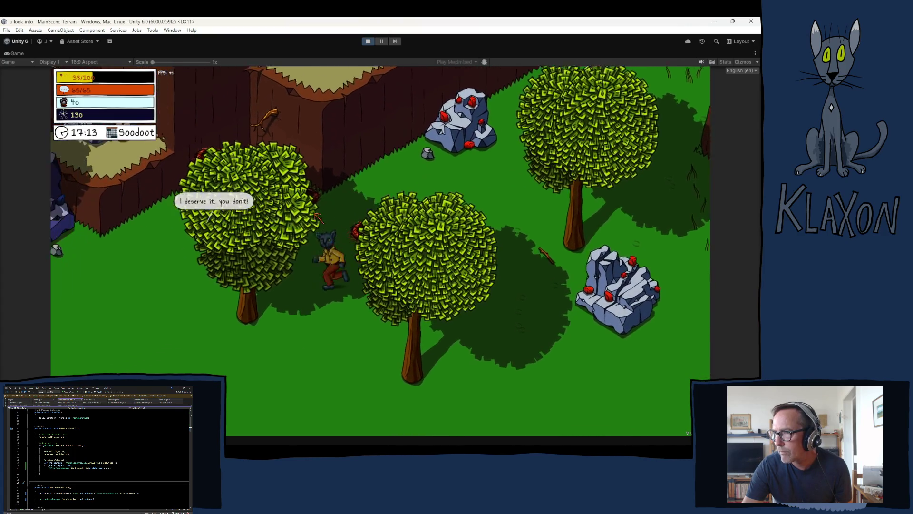
pyautogui.press('a')
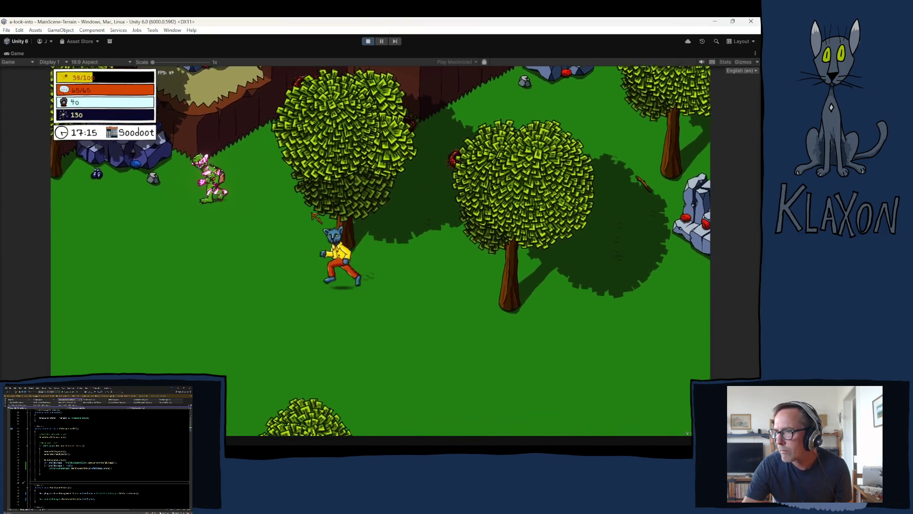
pyautogui.press('a')
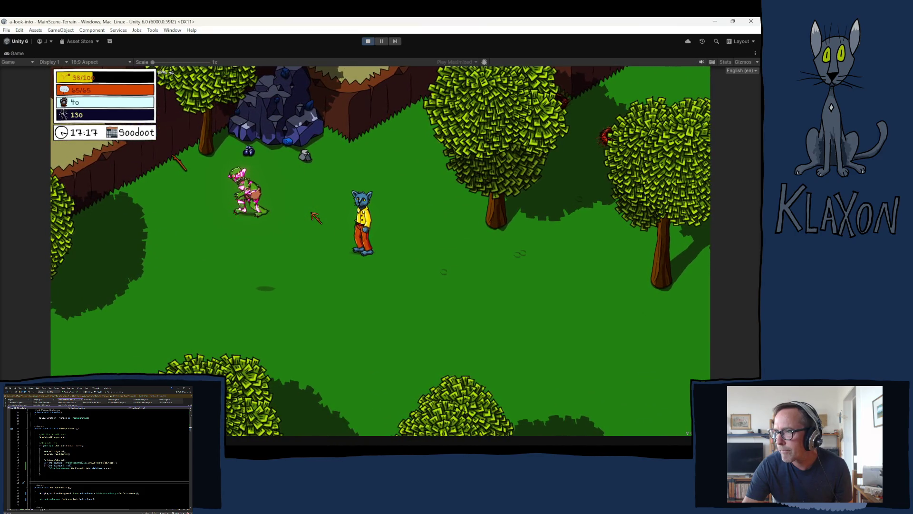
pyautogui.press('a')
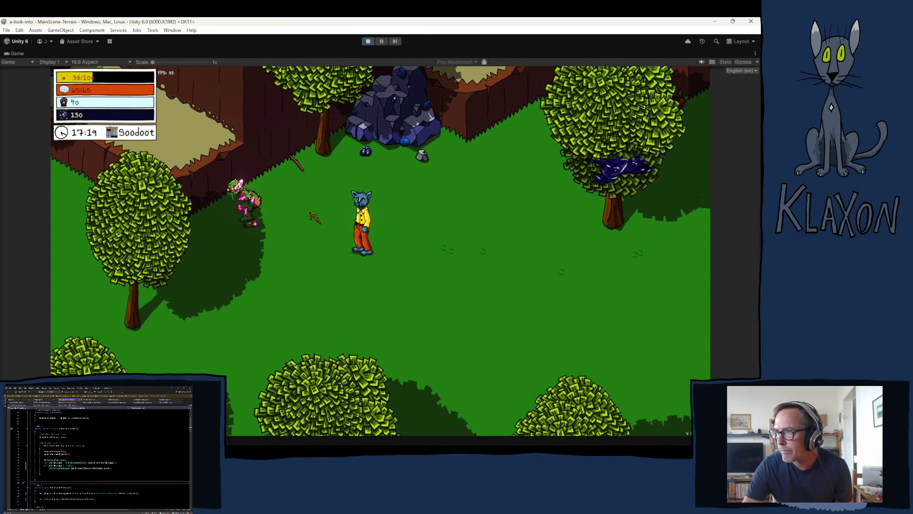
pyautogui.press('a')
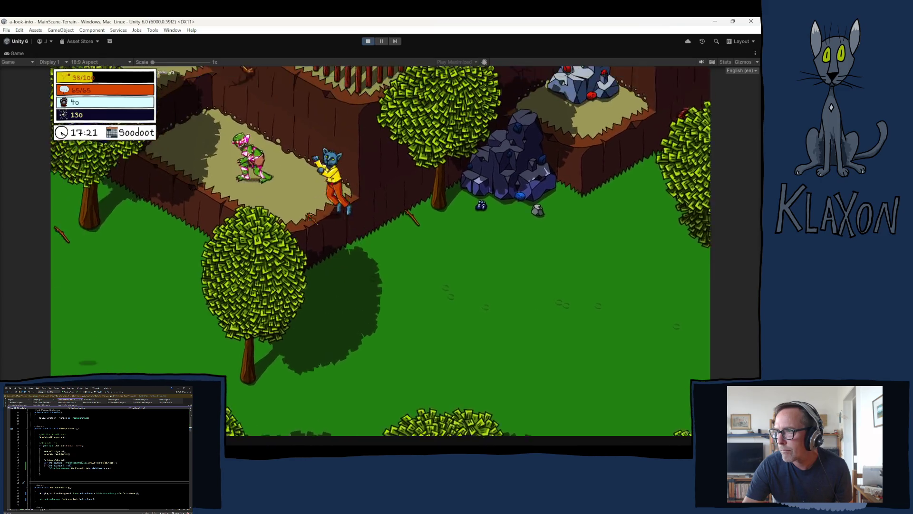
pyautogui.press('w')
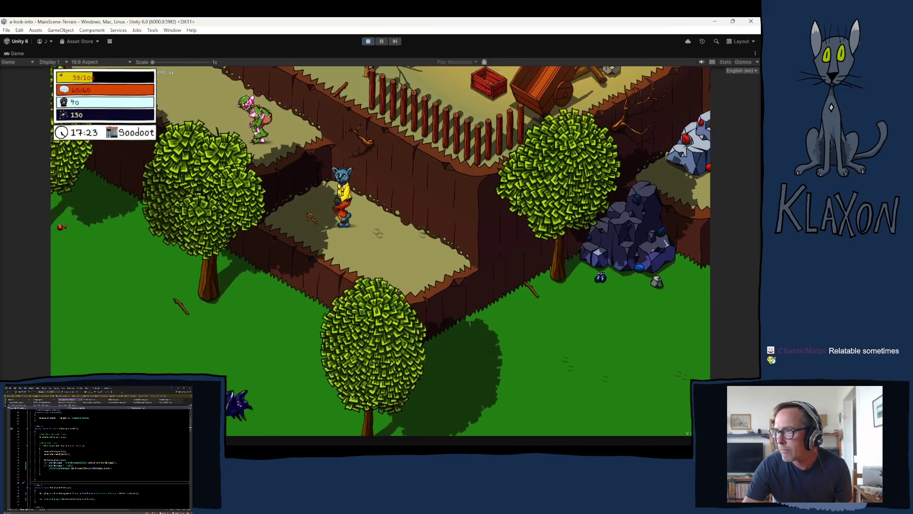
pyautogui.press('w')
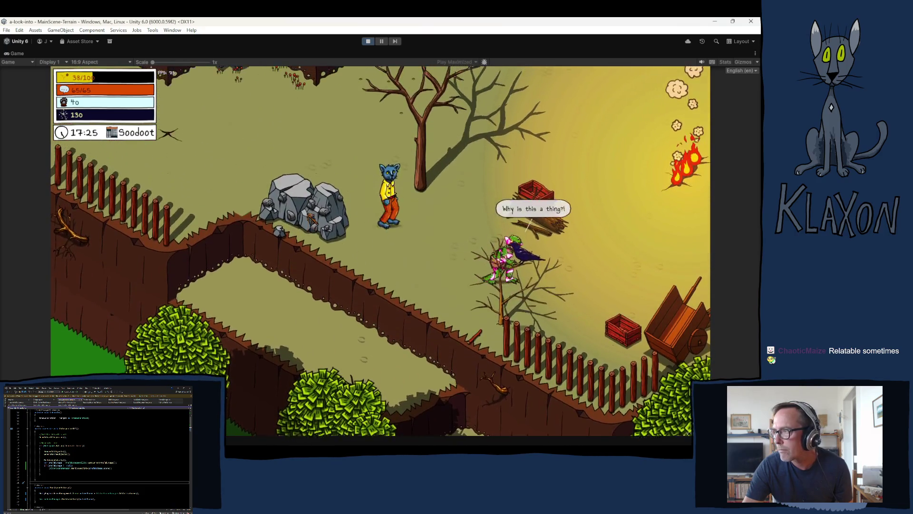
pyautogui.press('w')
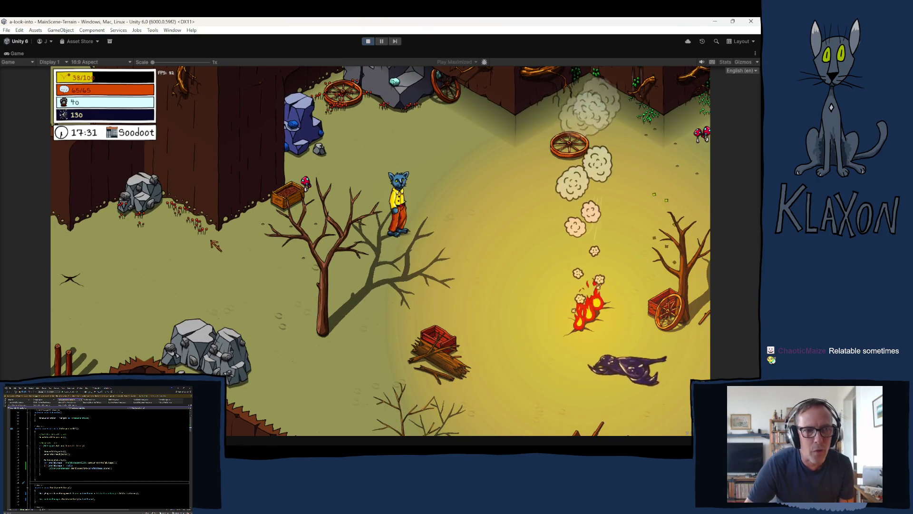
# Run the cat right, leap up-right, then cross the grass while zooming the game camera
pyautogui.press('d')
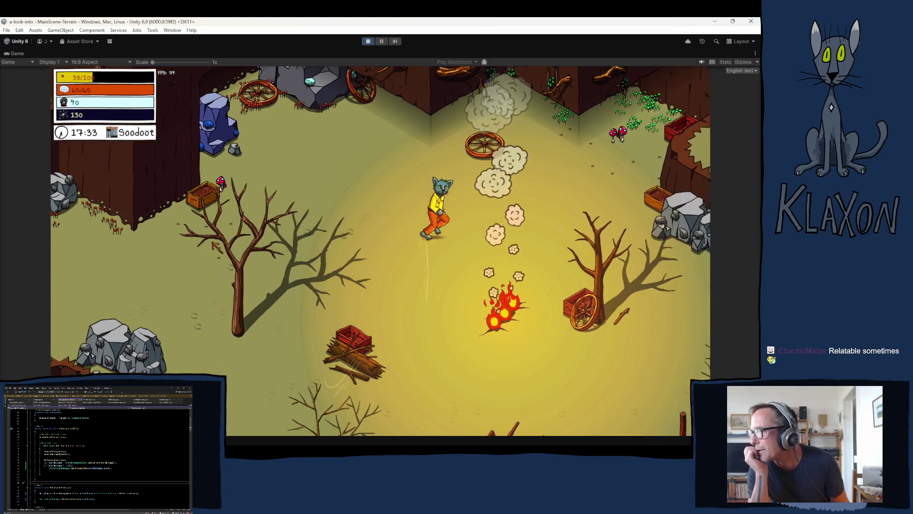
pyautogui.press('s')
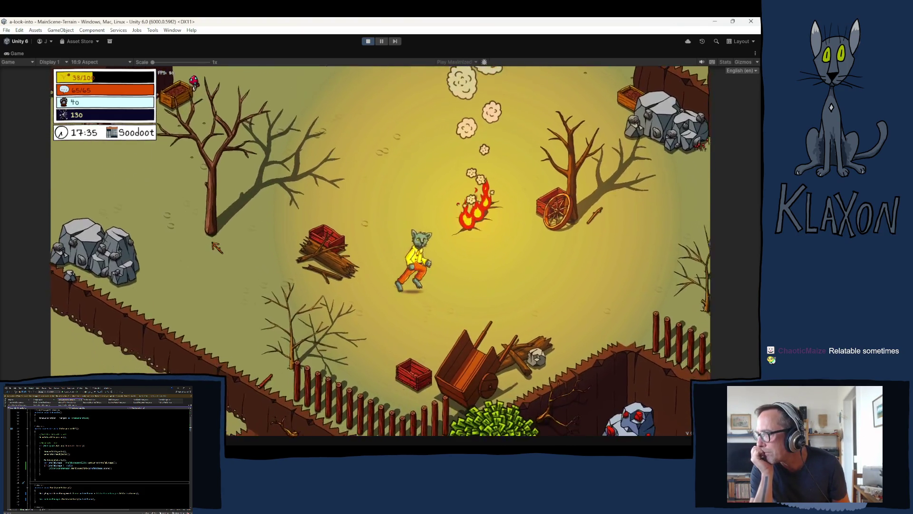
pyautogui.press('w')
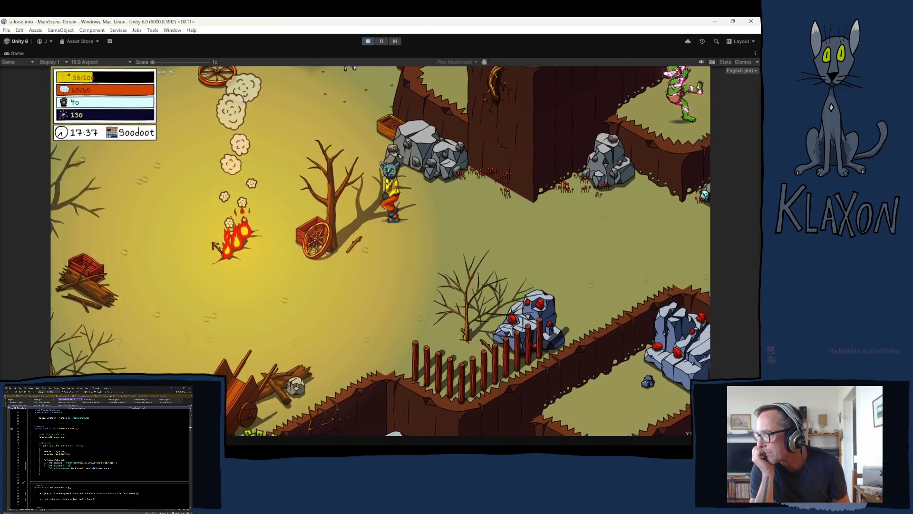
pyautogui.press('d')
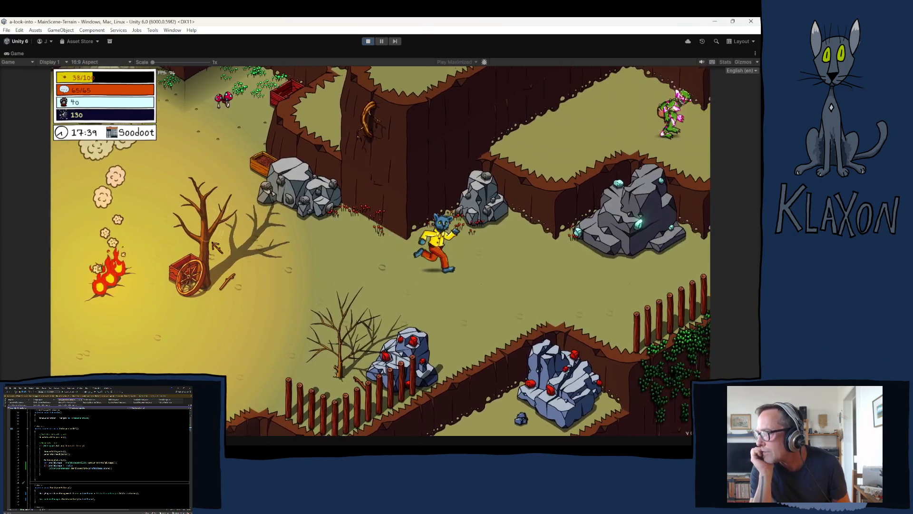
pyautogui.press('space')
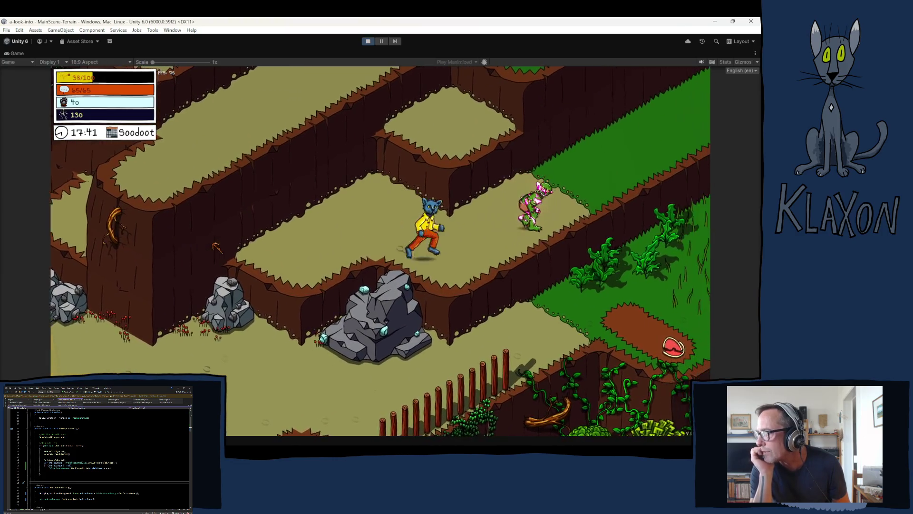
pyautogui.press('d')
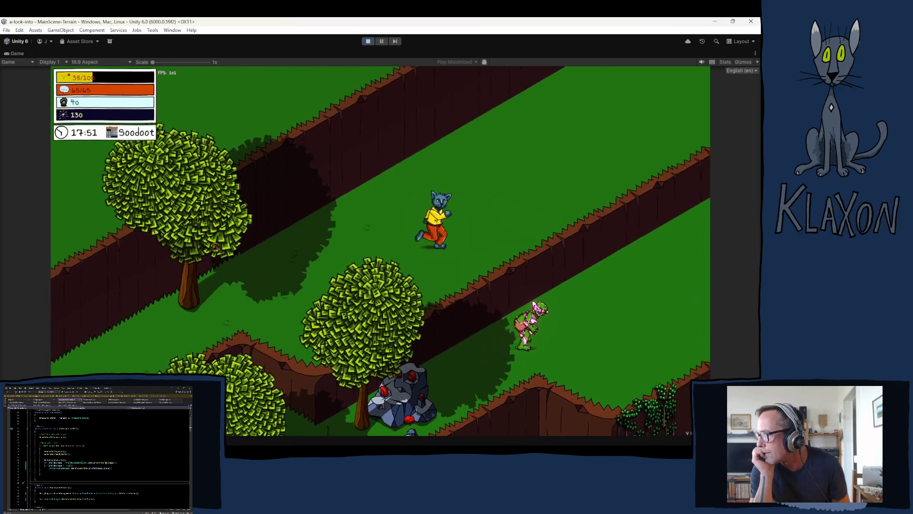
pyautogui.press('d')
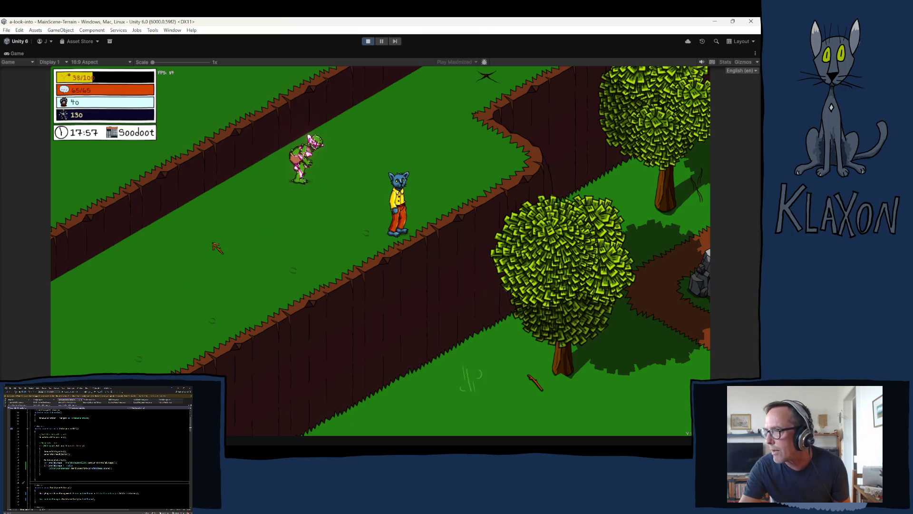
pyautogui.scroll(-3, 217, 246)
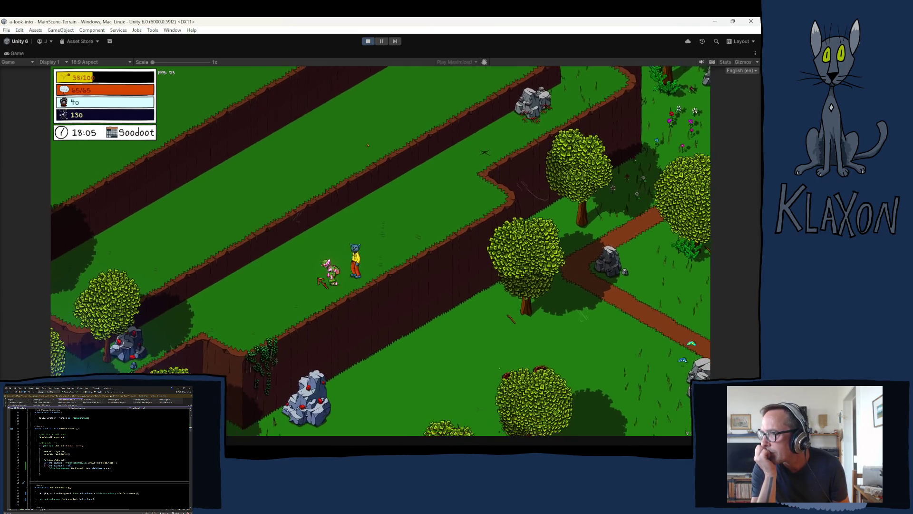
pyautogui.scroll(2, 380, 251)
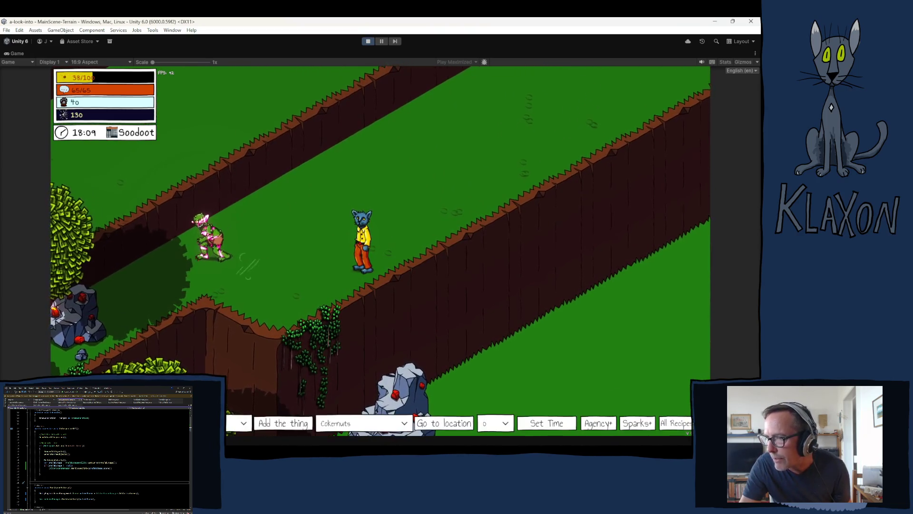
# Pick Breezy Peak as the debug teleport destination and send the player there
pyautogui.click(358, 421)
pyautogui.scroll(-2, 359, 404)
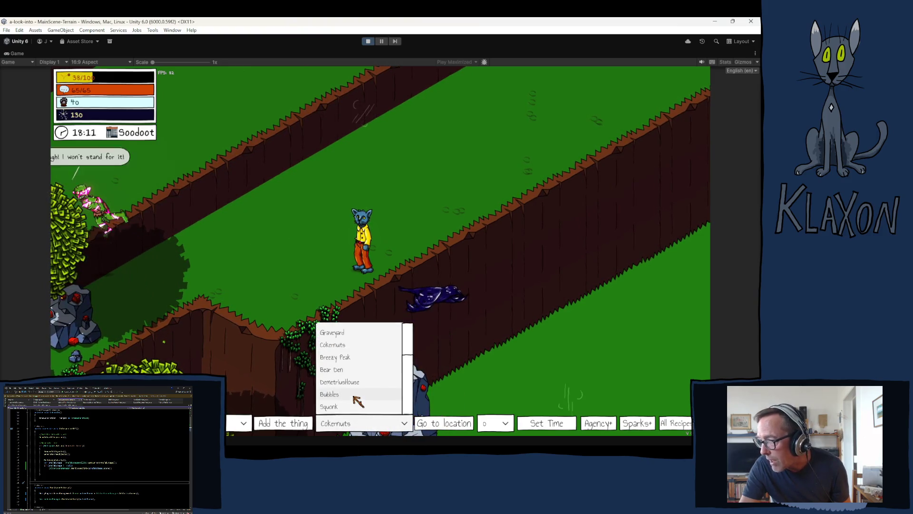
pyautogui.click(349, 358)
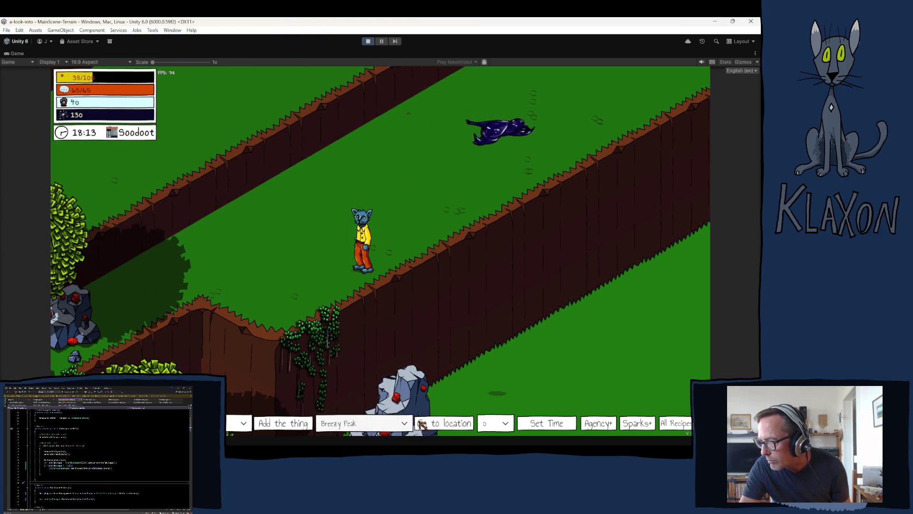
pyautogui.click(437, 423)
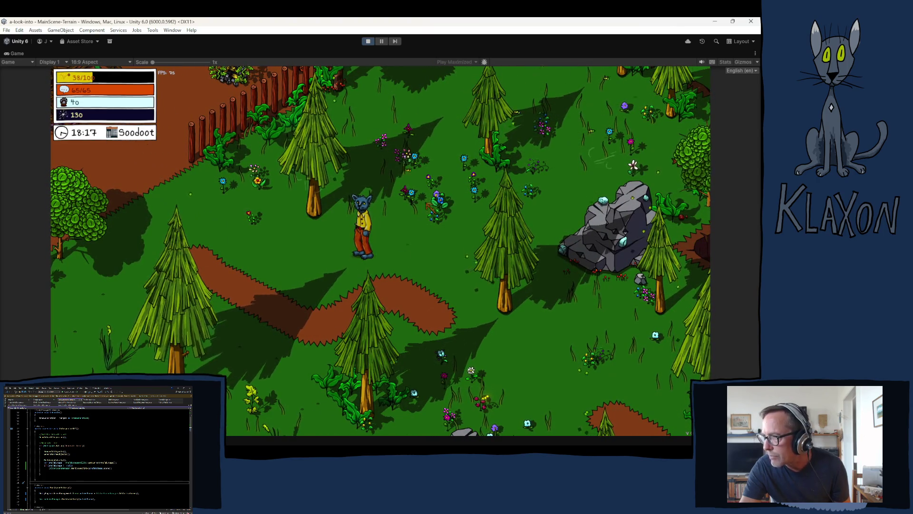
# Walk the player through the forest to the chicken and start talking to it
pyautogui.press('a')
pyautogui.press('w')
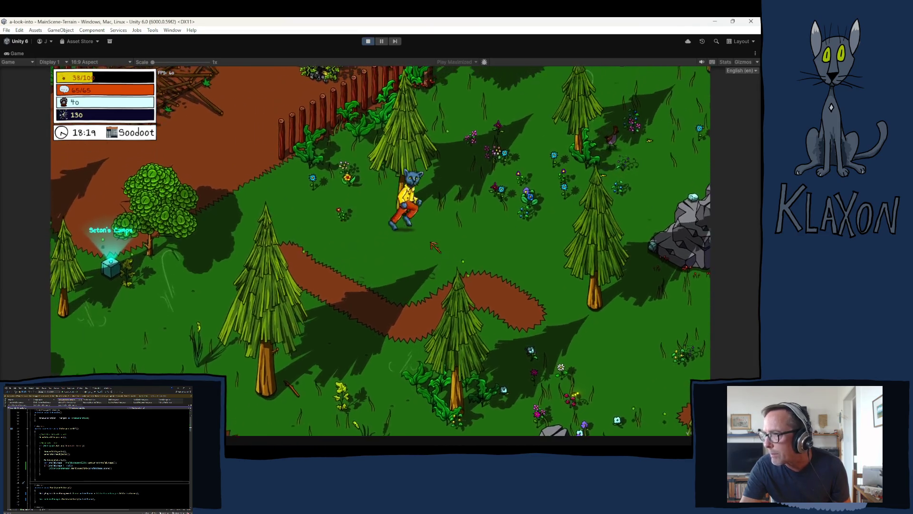
pyautogui.press('d')
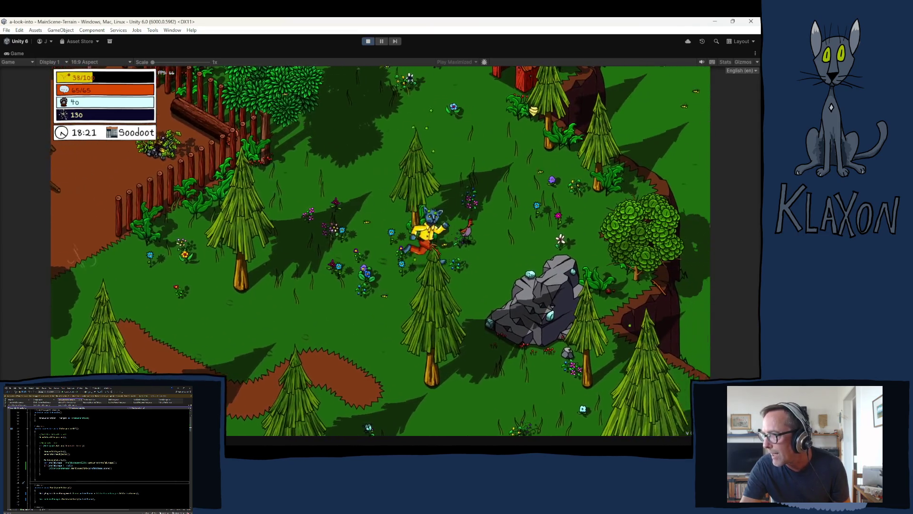
pyautogui.press('e')
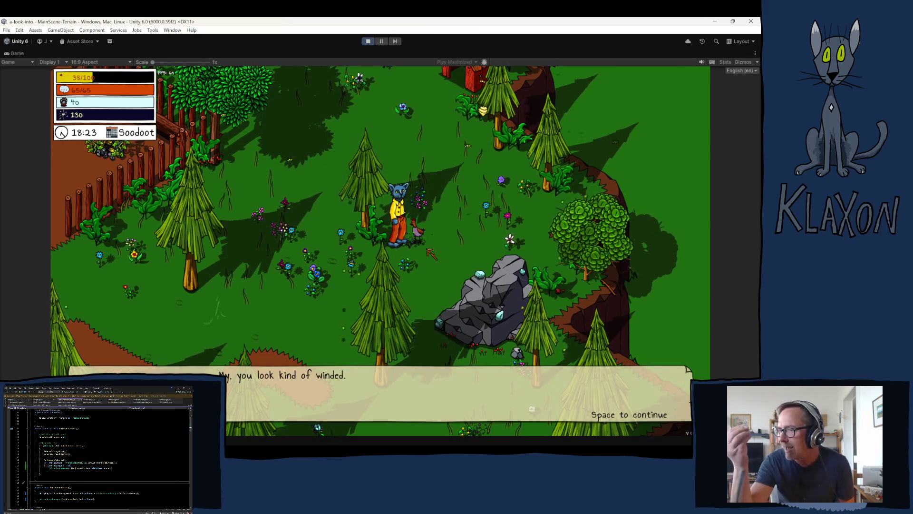
# Skip through the chicken's dialogue, close the in-game map and resume play
pyautogui.press('space')
pyautogui.press('space')
pyautogui.press('space')
pyautogui.press('space')
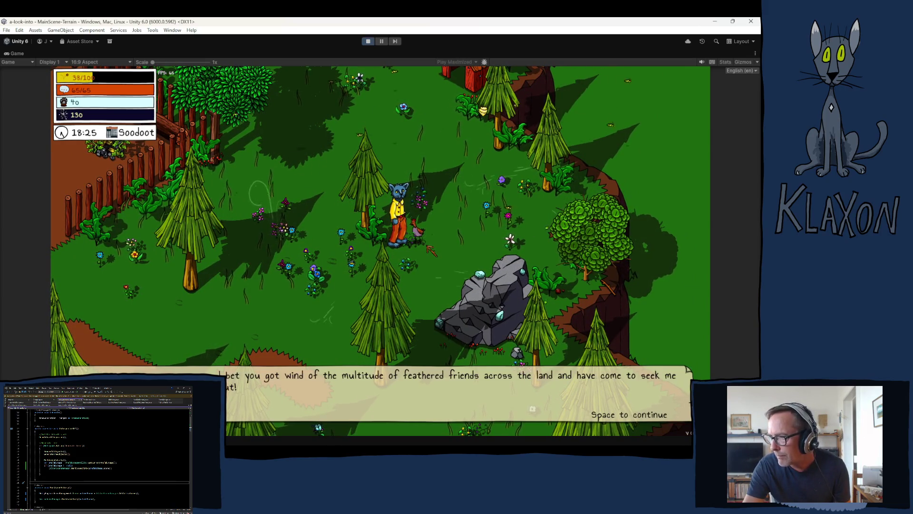
pyautogui.press('space')
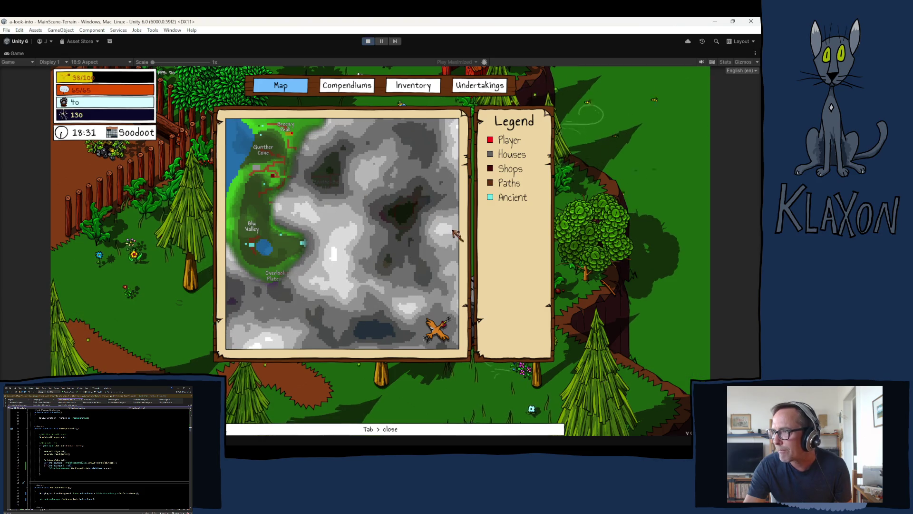
pyautogui.press('Tab')
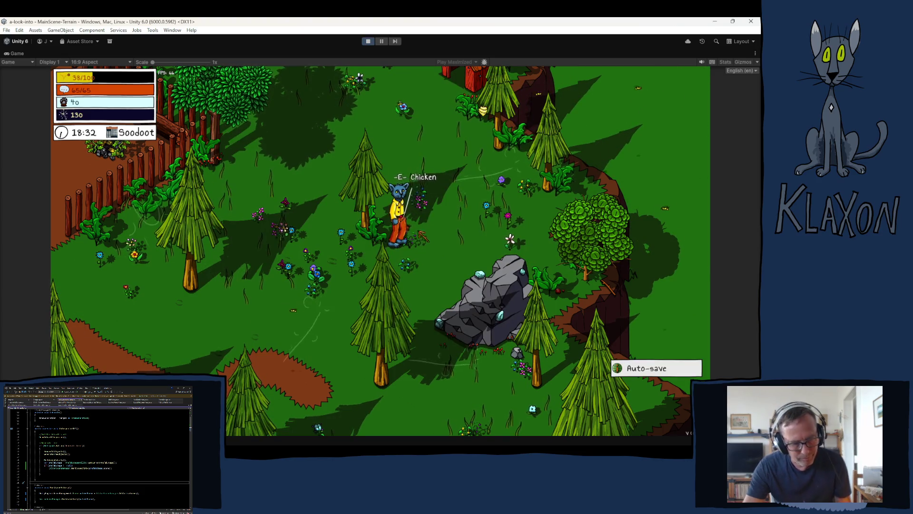
pyautogui.press('Escape')
pyautogui.press('Escape')
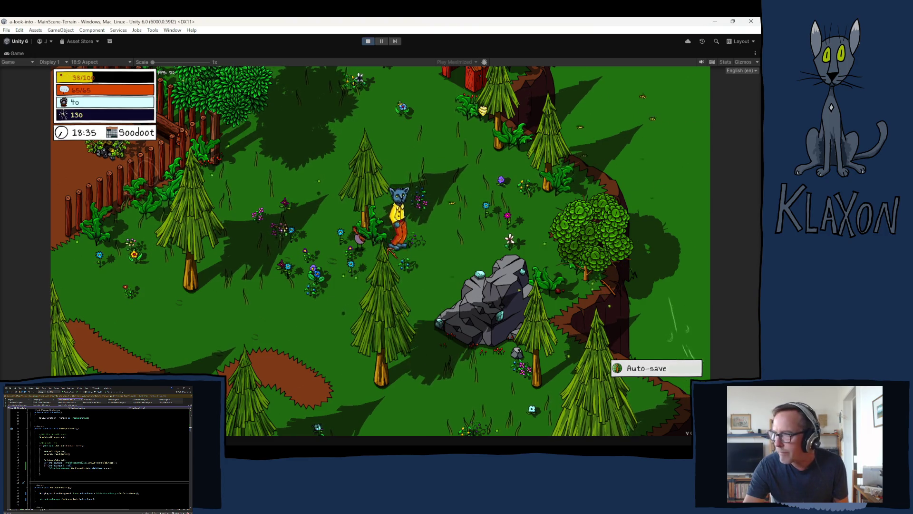
# Run the character toward Seton's Camps and along the dirt path past the stick pile
pyautogui.press('a')
pyautogui.press('s')
pyautogui.press('a')
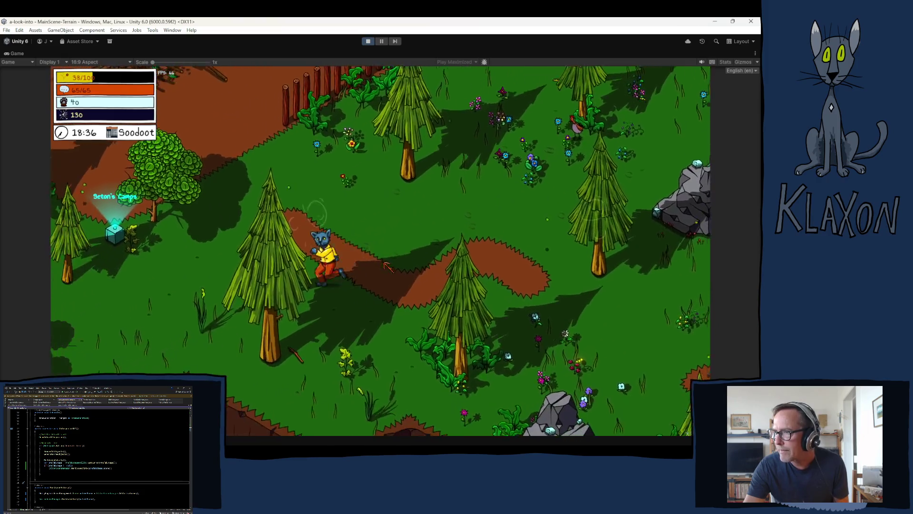
pyautogui.press('a')
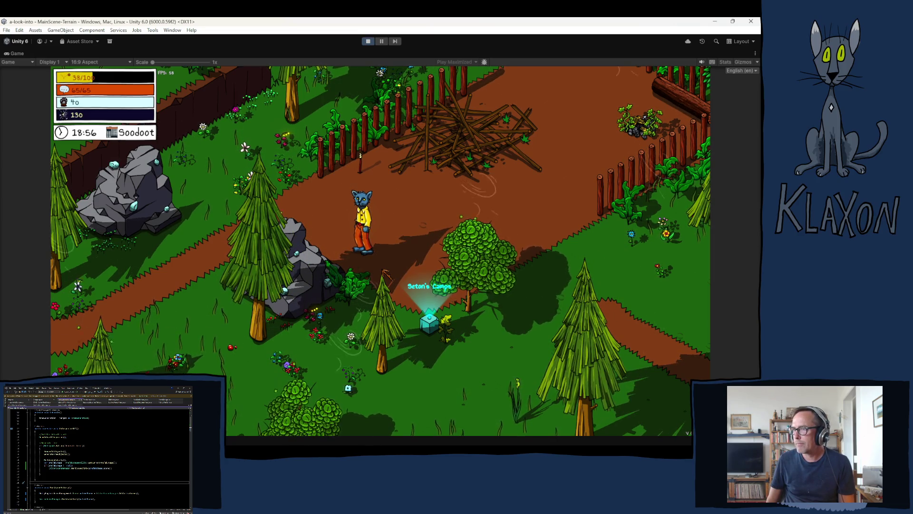
pyautogui.press('w')
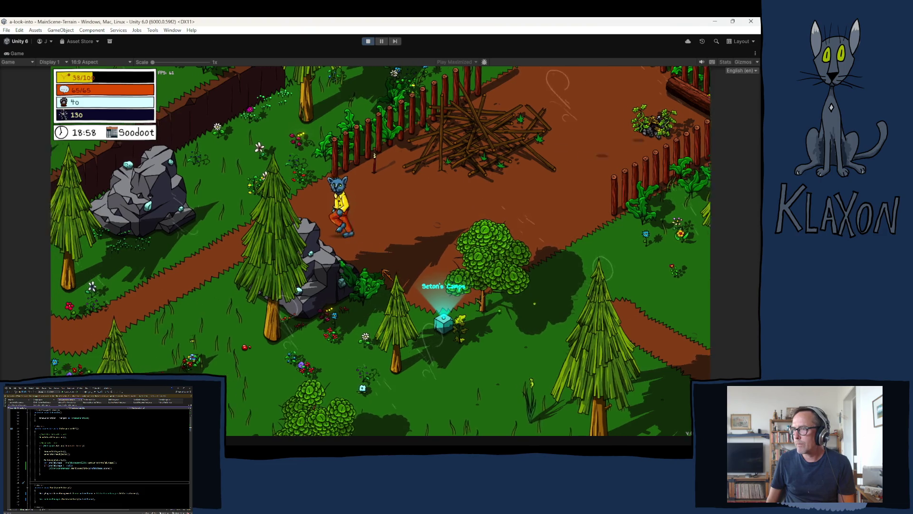
pyautogui.press('d')
pyautogui.press('d')
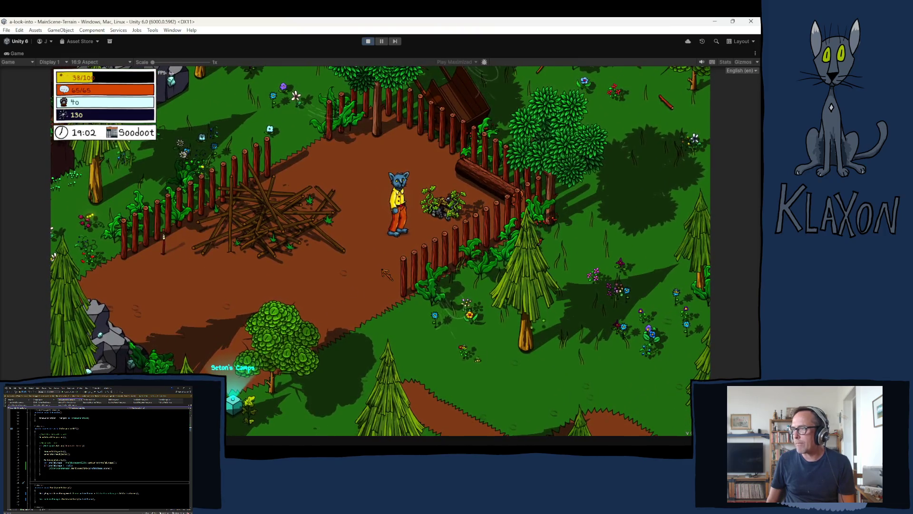
pyautogui.press('w')
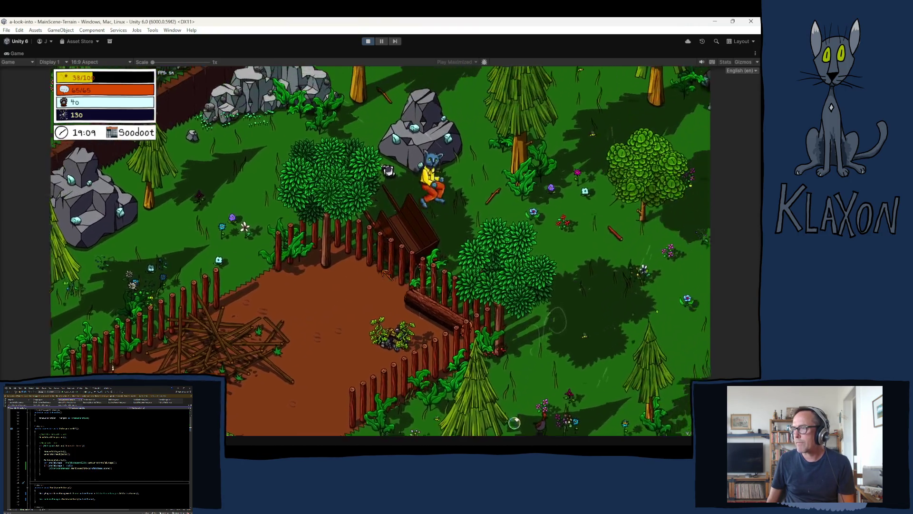
# Run through the forest to a clearing, into the fenced yard and back out
pyautogui.press('d')
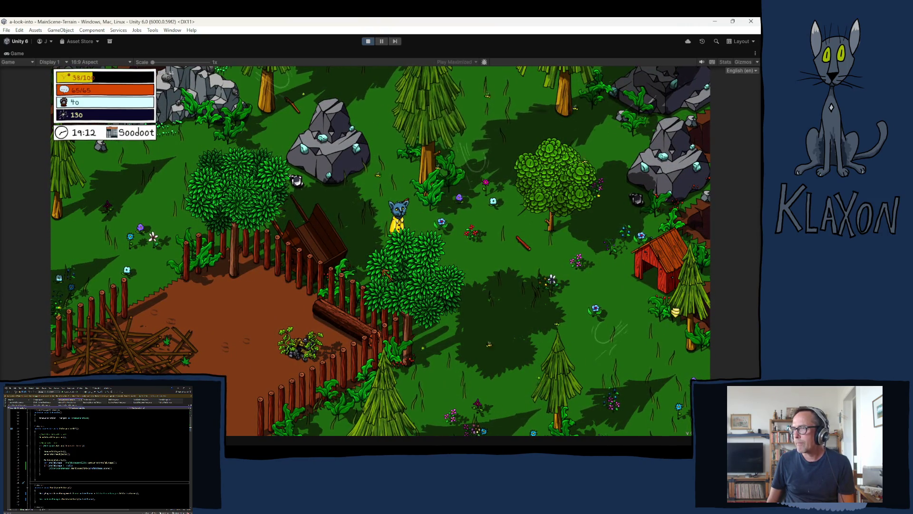
pyautogui.press('a')
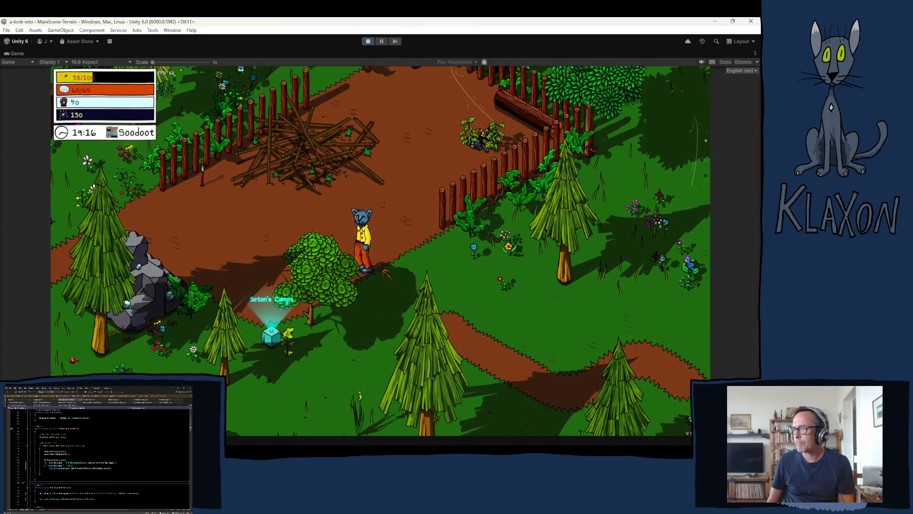
pyautogui.press('w')
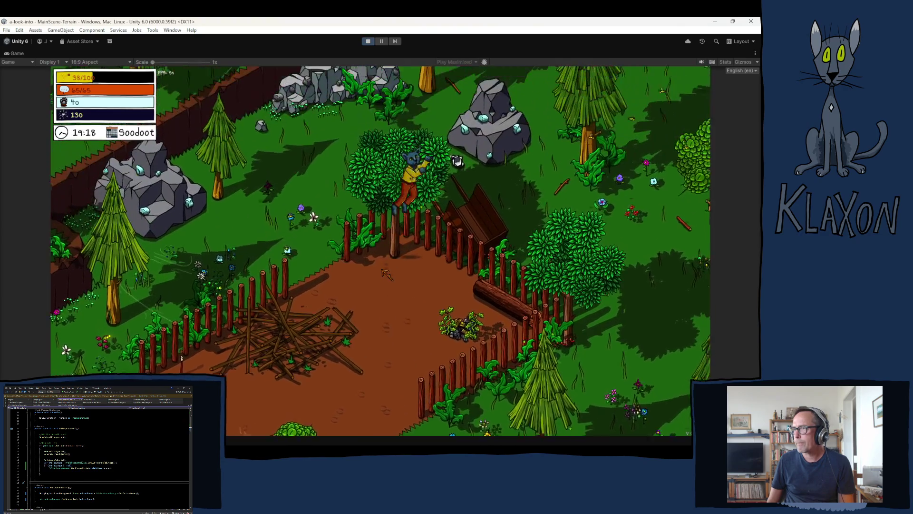
pyautogui.press('w')
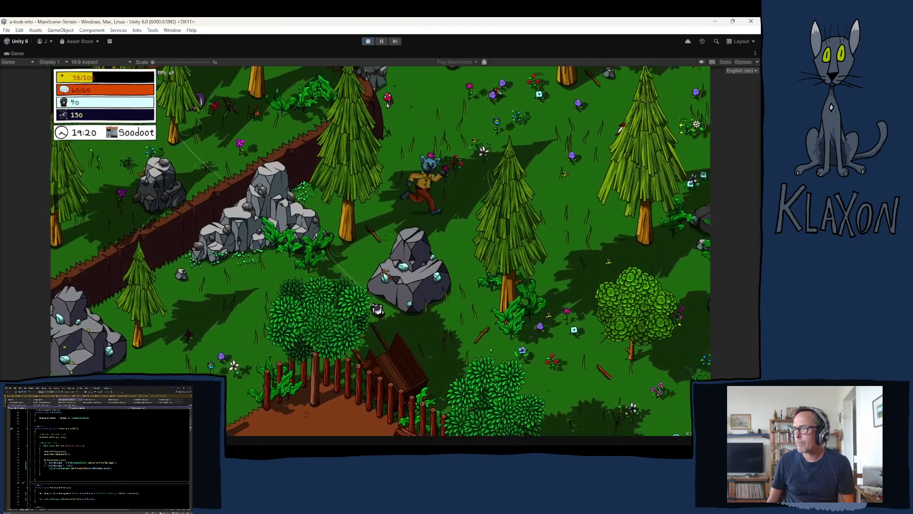
pyautogui.press('w')
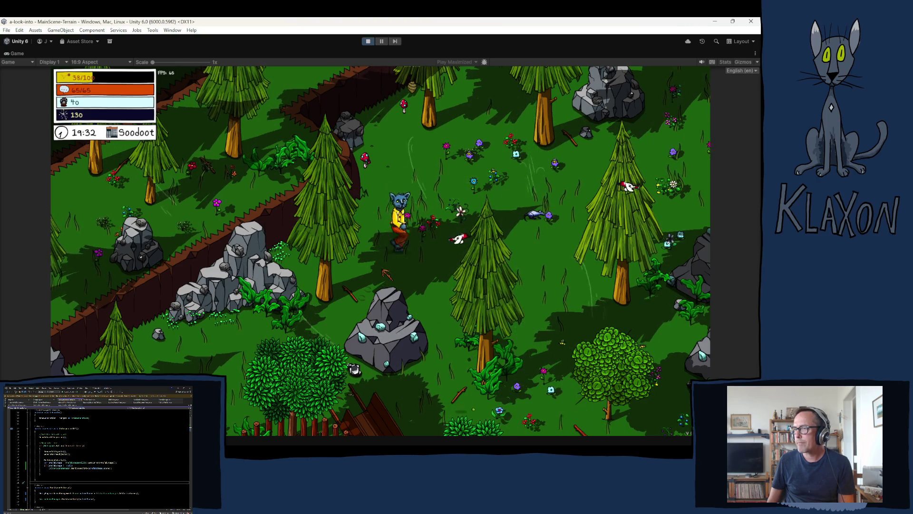
pyautogui.press('s')
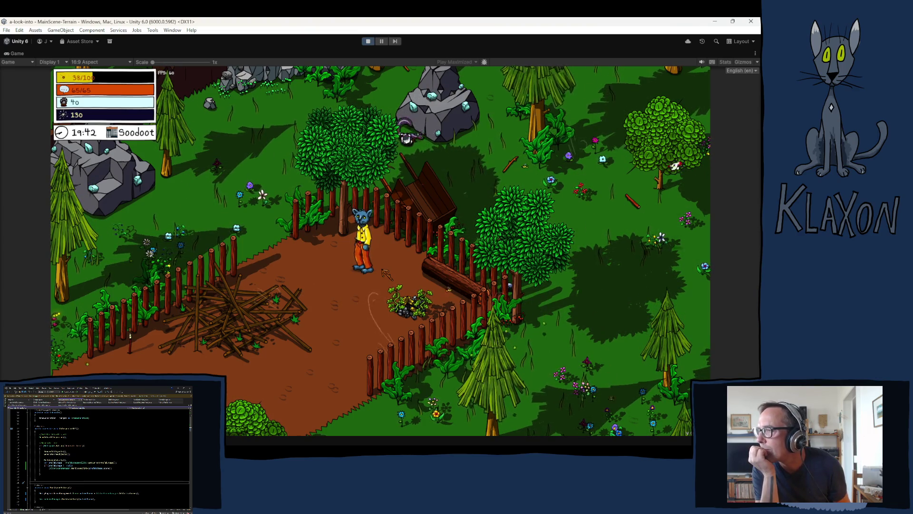
pyautogui.press('w')
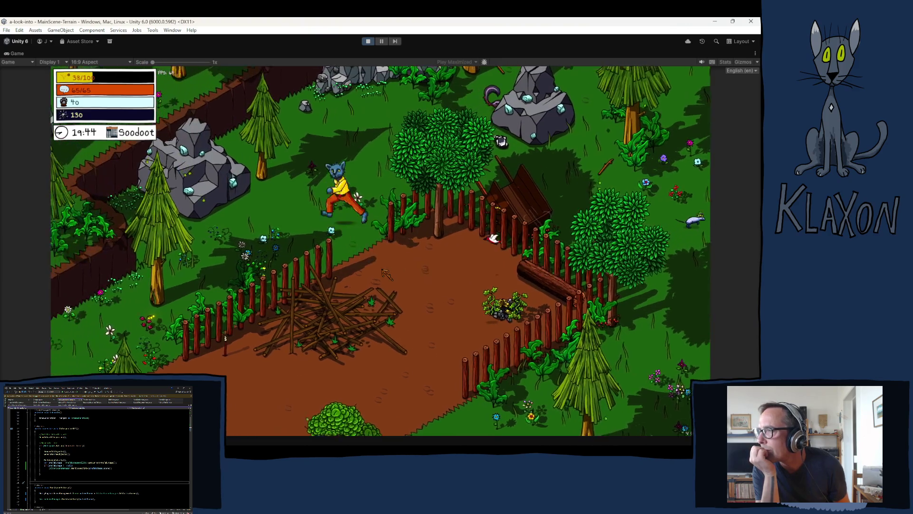
pyautogui.press('w')
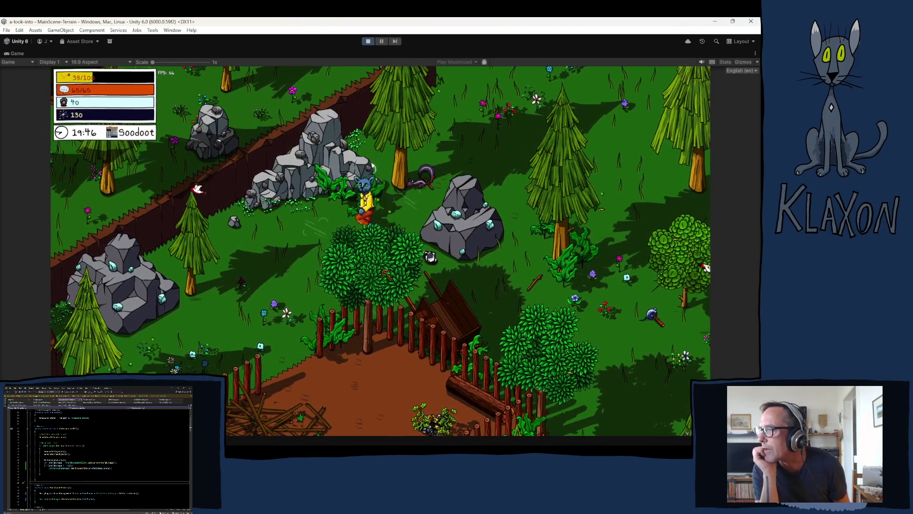
pyautogui.press('a')
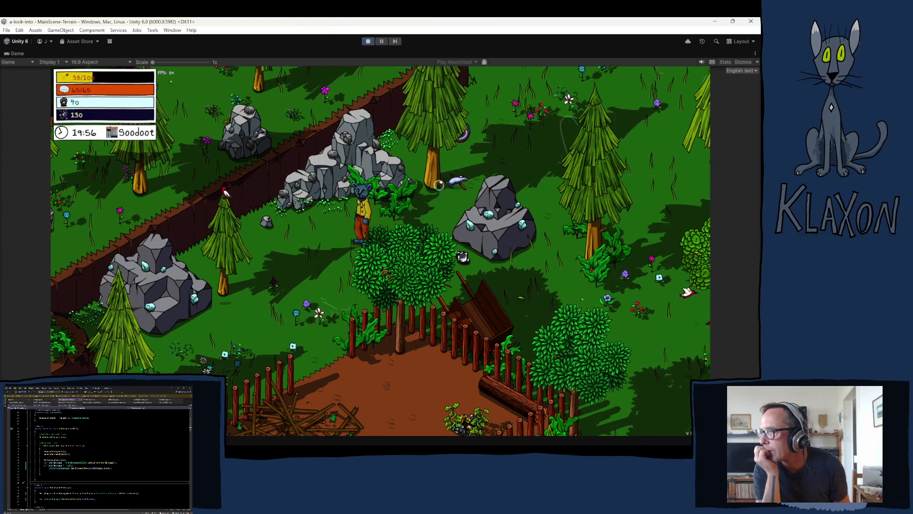
# Walk the character behind the bush and across the forest, then exit Play mode
pyautogui.press('s')
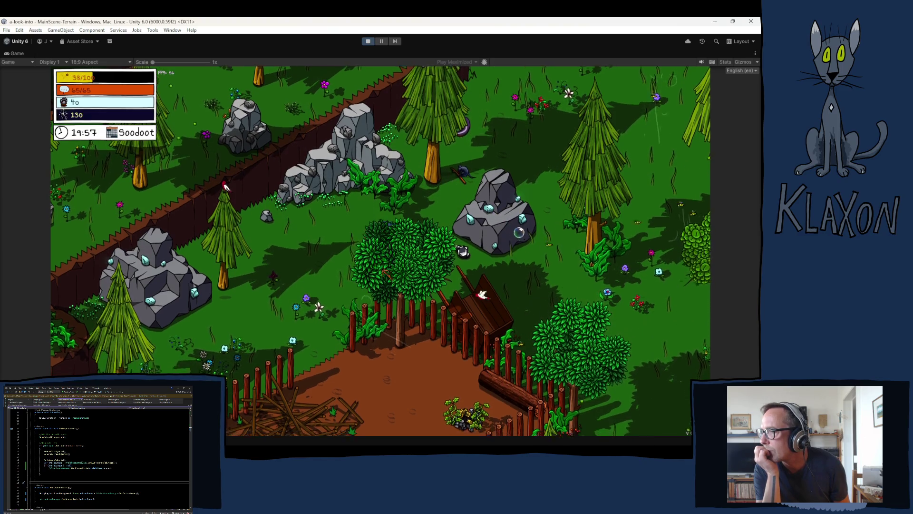
pyautogui.press('d')
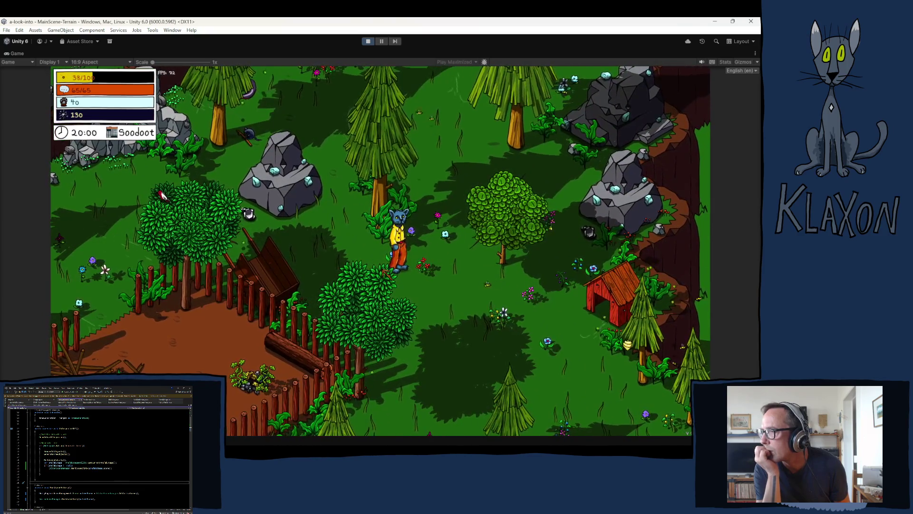
pyautogui.press('w')
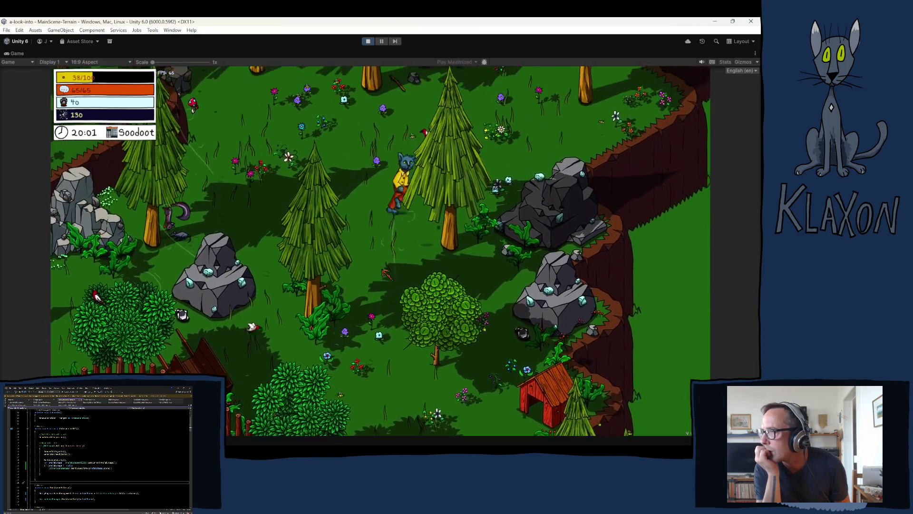
pyautogui.press('w')
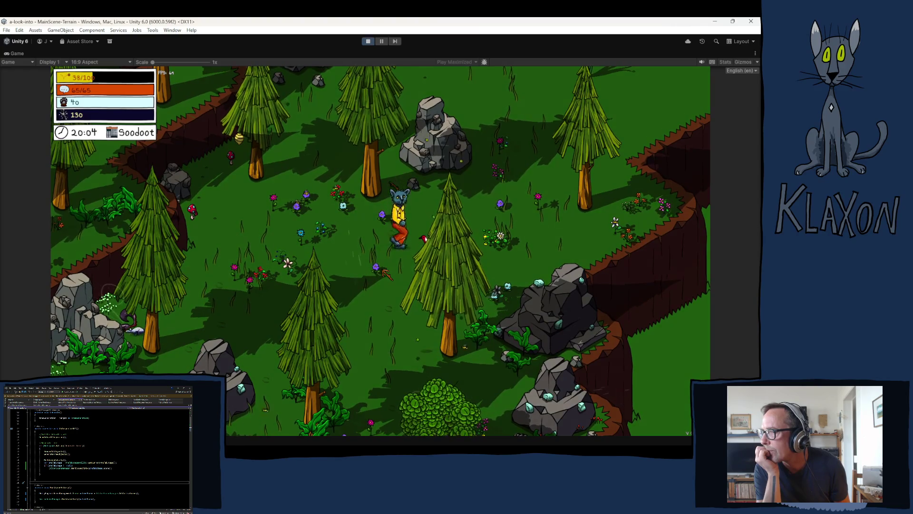
pyautogui.press('s')
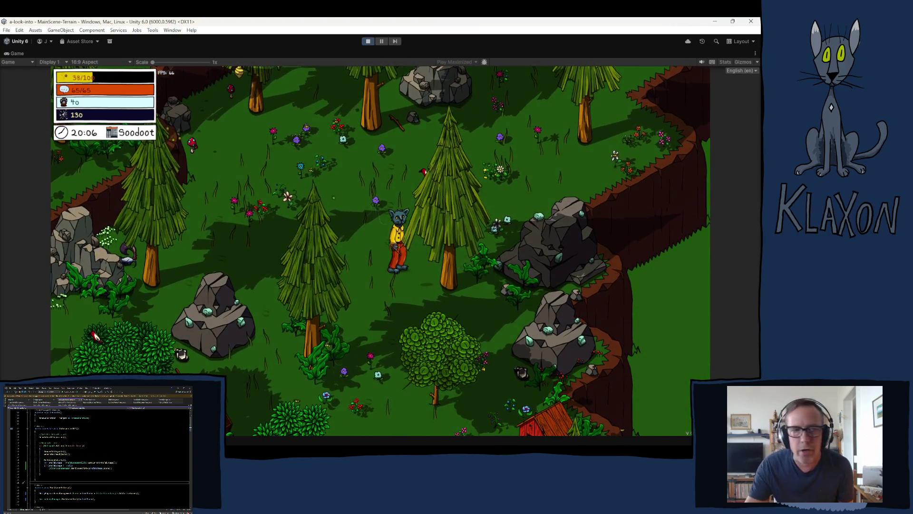
pyautogui.click(366, 43)
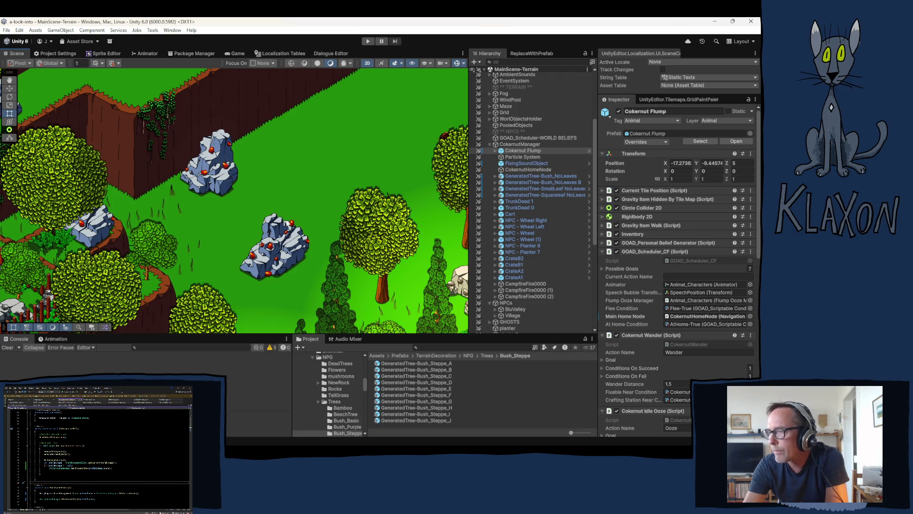
# Zoom out and pan the Scene view across the terrain's trees, walls and buildings
pyautogui.scroll(-3, 273, 223)
pyautogui.moveTo(199, 262)
pyautogui.mouseDown()
pyautogui.moveTo(218, 261)
pyautogui.moveTo(389, 124)
pyautogui.moveTo(143, 238)
pyautogui.moveTo(9, 217)
pyautogui.mouseUp()
pyautogui.scroll(-2, 9, 217)
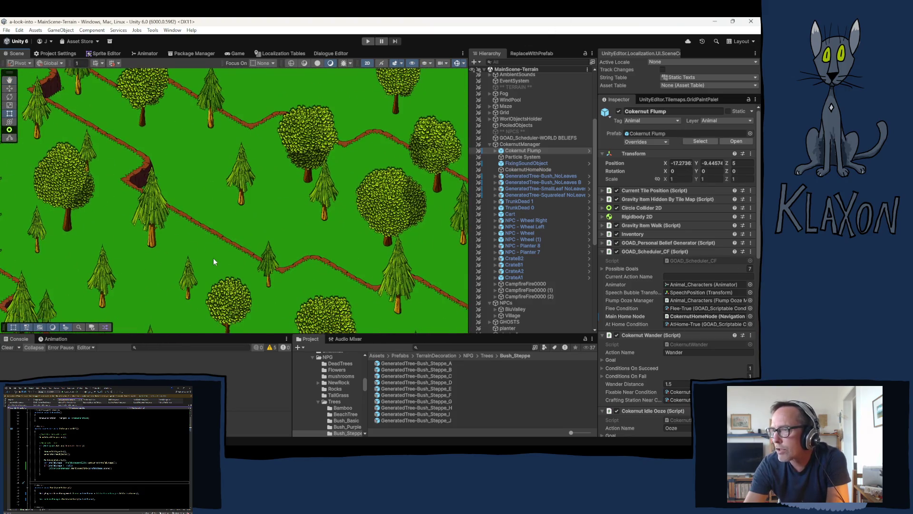
pyautogui.scroll(-3, 212, 258)
pyautogui.scroll(-2, 245, 253)
pyautogui.moveTo(264, 250)
pyautogui.mouseDown()
pyautogui.moveTo(331, 250)
pyautogui.moveTo(276, 223)
pyautogui.moveTo(259, 258)
pyautogui.mouseUp()
pyautogui.scroll(-2, 332, 250)
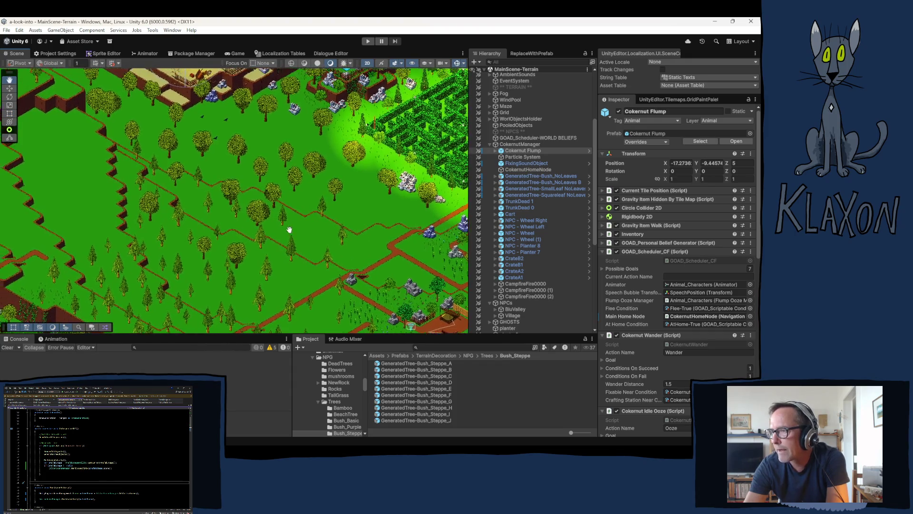
pyautogui.scroll(2, 252, 261)
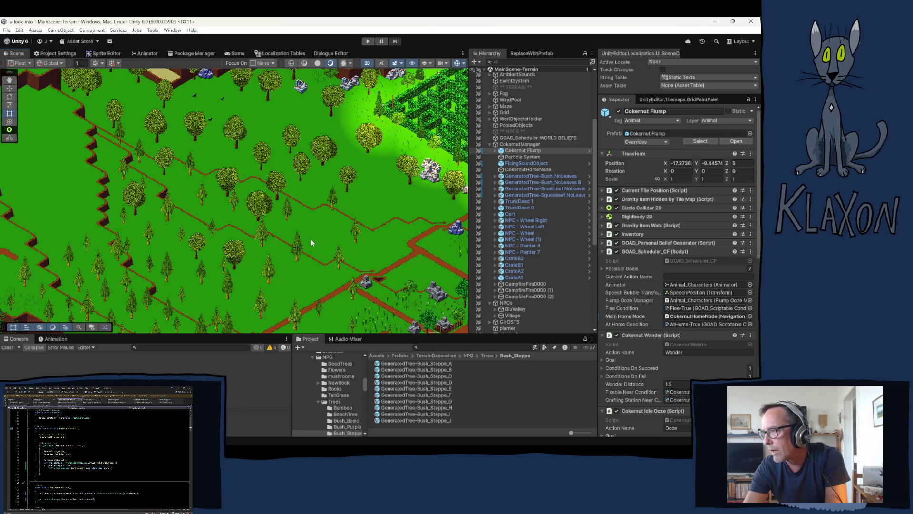
pyautogui.moveTo(329, 221); pyautogui.dragTo(236, 215)
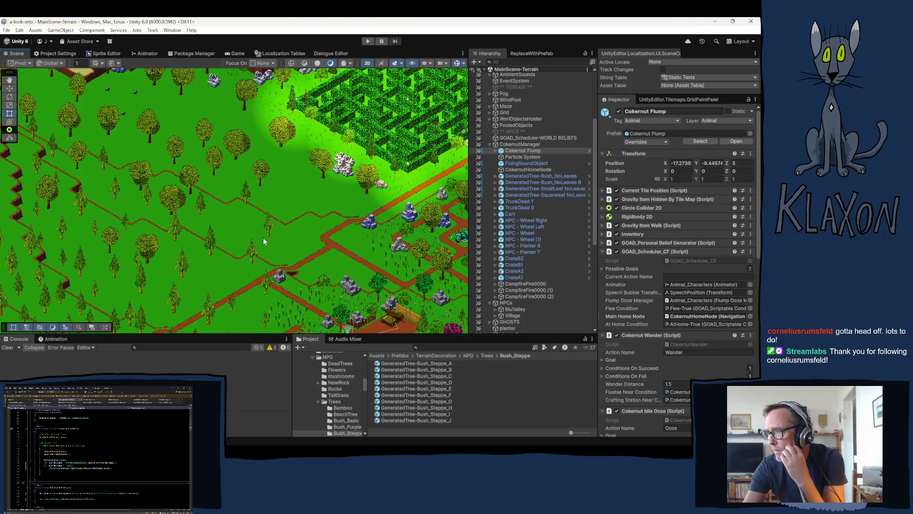
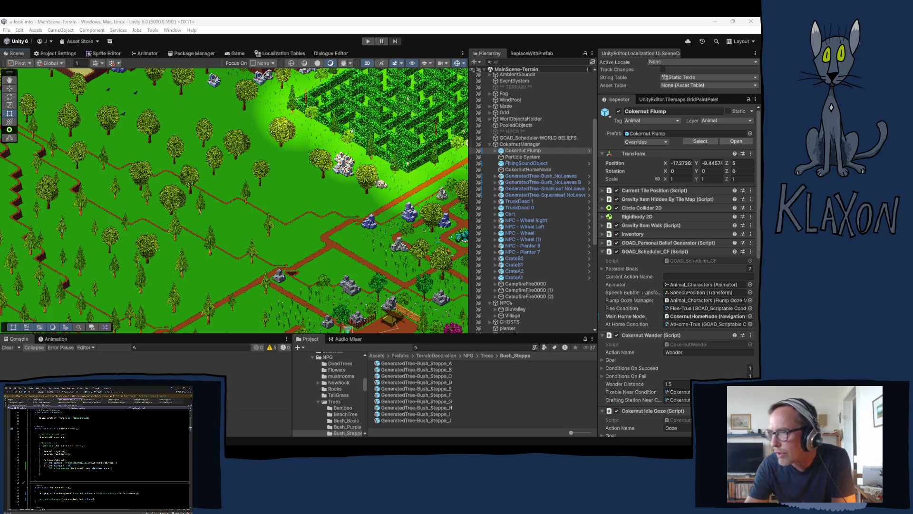
# Collapse CokernutManager, scroll down to the MainScene-Trees groups, and box-select about 32 pines
pyautogui.scroll(-1, 288, 224)
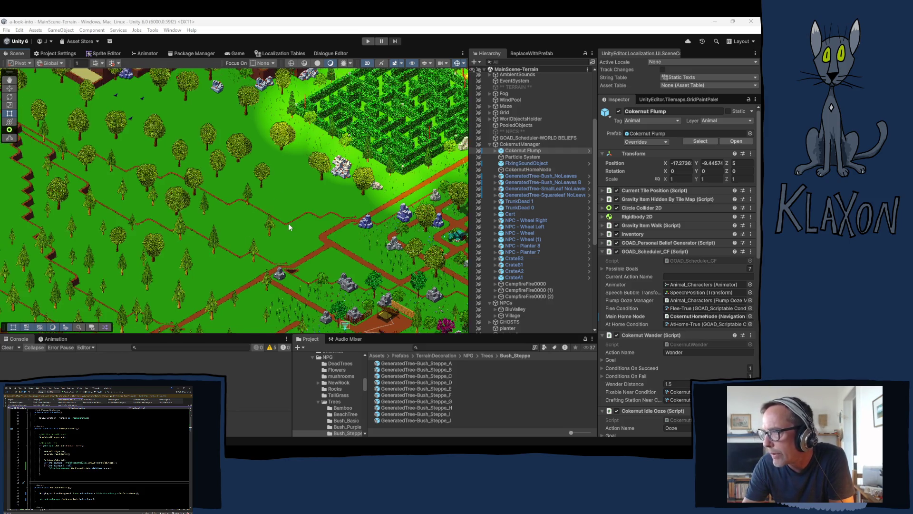
pyautogui.scroll(-1, 289, 225)
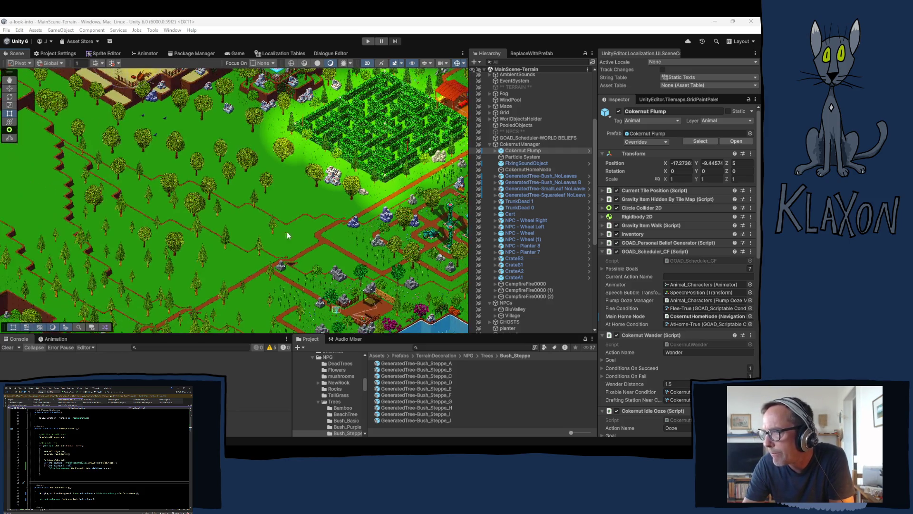
pyautogui.click(489, 143)
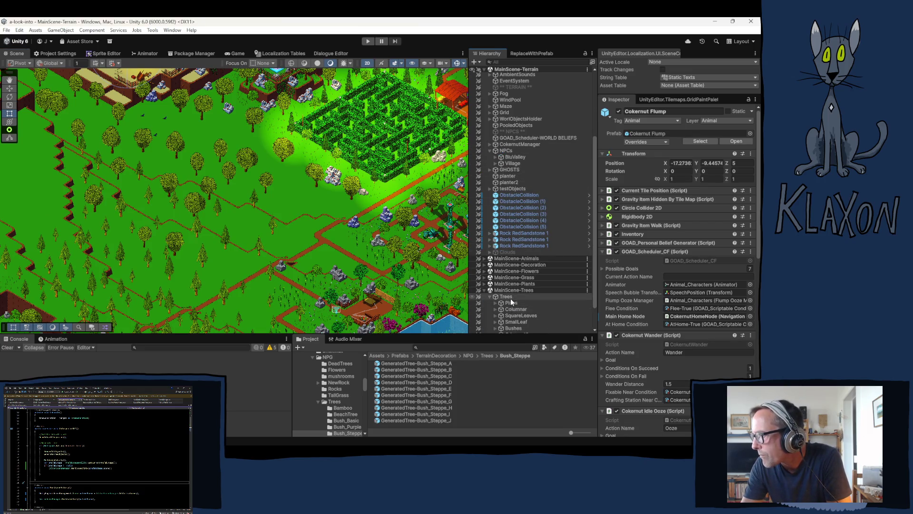
pyautogui.scroll(-2, 509, 298)
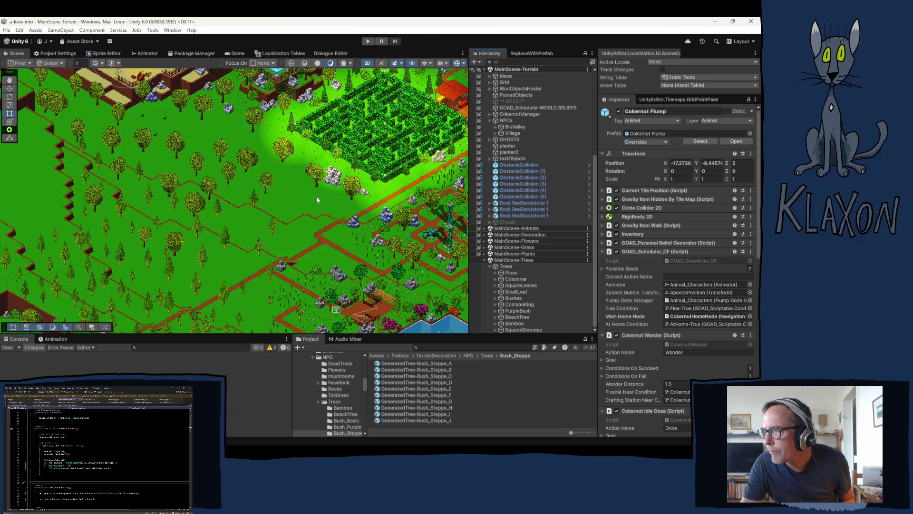
pyautogui.moveTo(126, 301); pyautogui.dragTo(299, 140)
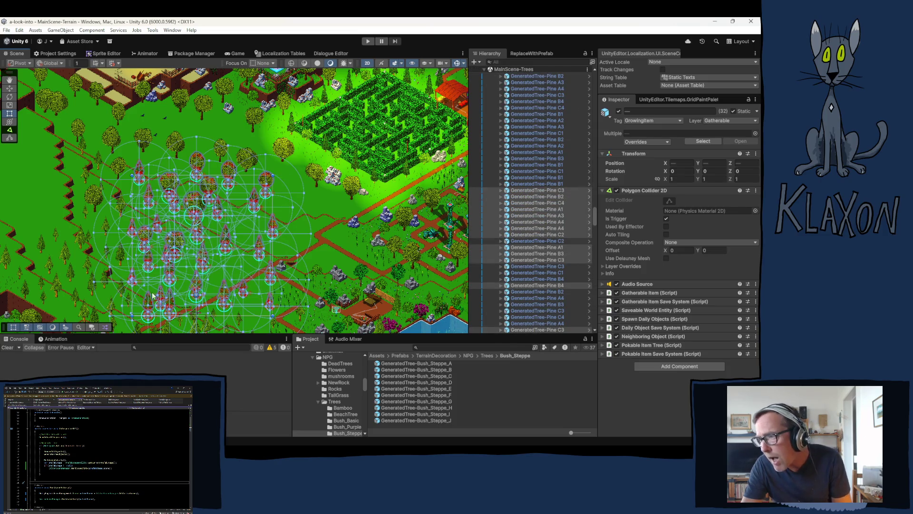
# Delete the selected pine cluster and the next pine groups, then undo the last deletion once
pyautogui.press('Delete')
pyautogui.moveTo(225, 235); pyautogui.dragTo(281, 194)
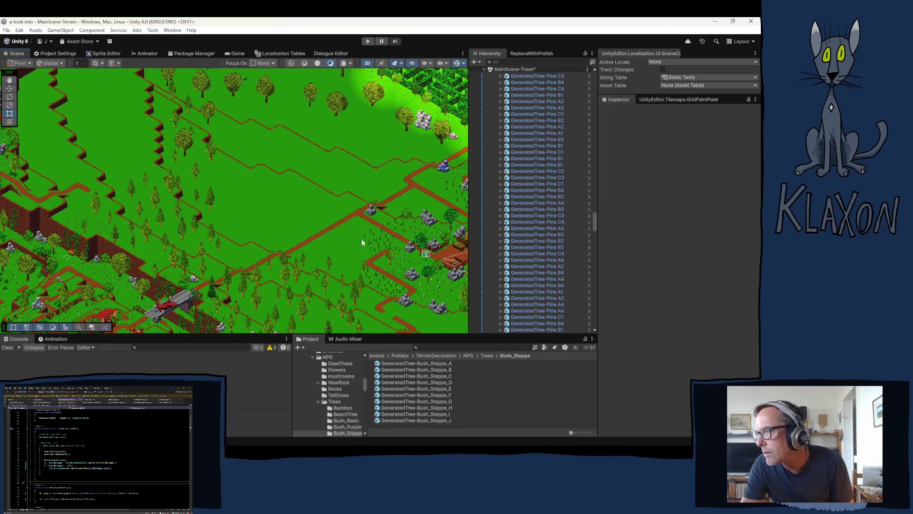
pyautogui.moveTo(364, 249)
pyautogui.mouseDown()
pyautogui.moveTo(314, 271)
pyautogui.moveTo(233, 257)
pyautogui.mouseUp()
pyautogui.click(195, 236)
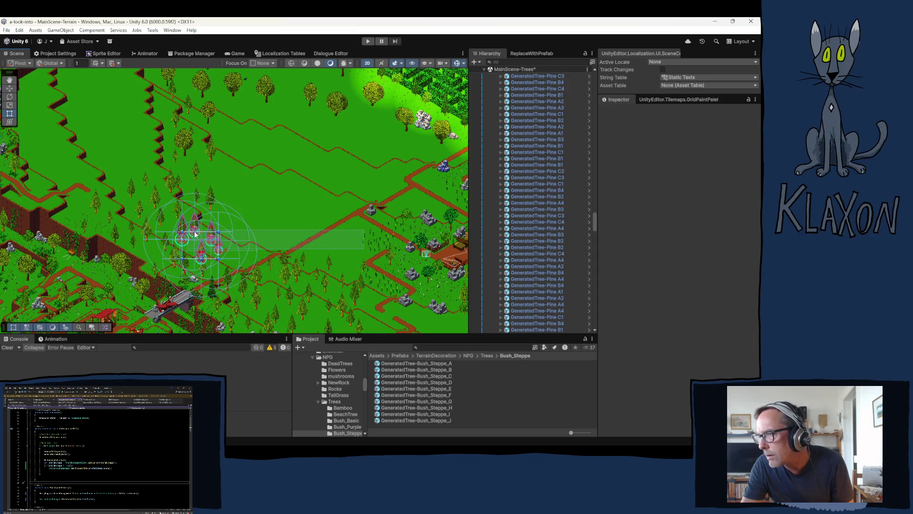
pyautogui.moveTo(190, 215)
pyautogui.mouseDown()
pyautogui.moveTo(159, 192)
pyautogui.moveTo(188, 223)
pyautogui.mouseUp()
pyautogui.moveTo(262, 241)
pyautogui.mouseDown()
pyautogui.moveTo(265, 261)
pyautogui.moveTo(354, 284)
pyautogui.moveTo(365, 299)
pyautogui.mouseUp()
pyautogui.press('Delete')
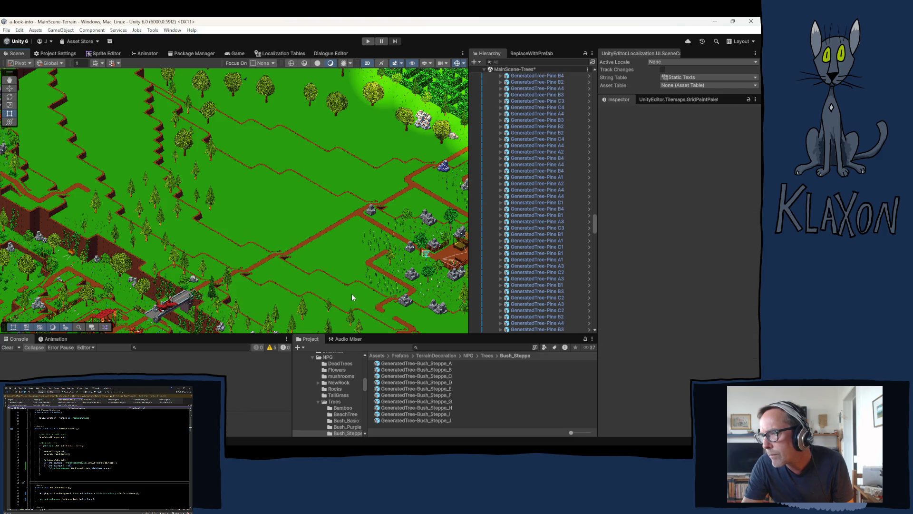
pyautogui.moveTo(265, 211); pyautogui.dragTo(311, 242)
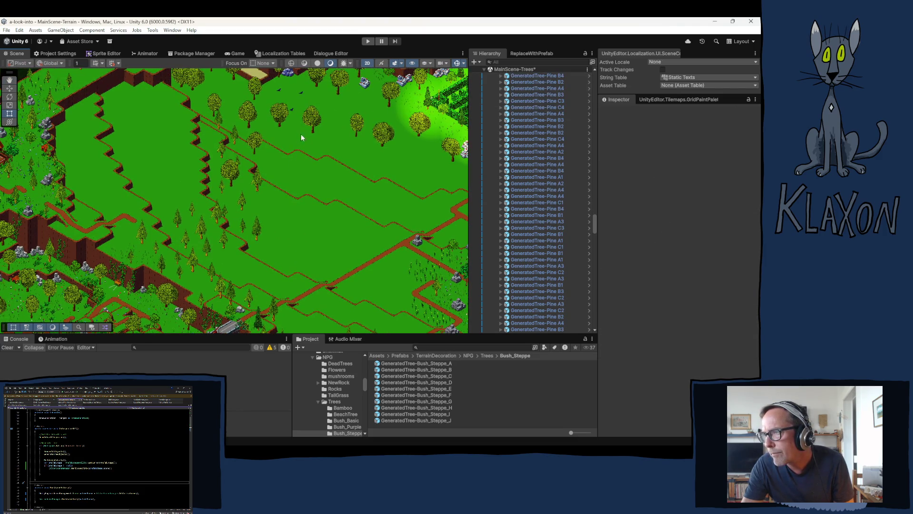
pyautogui.hotkey('ctrl', 'z')
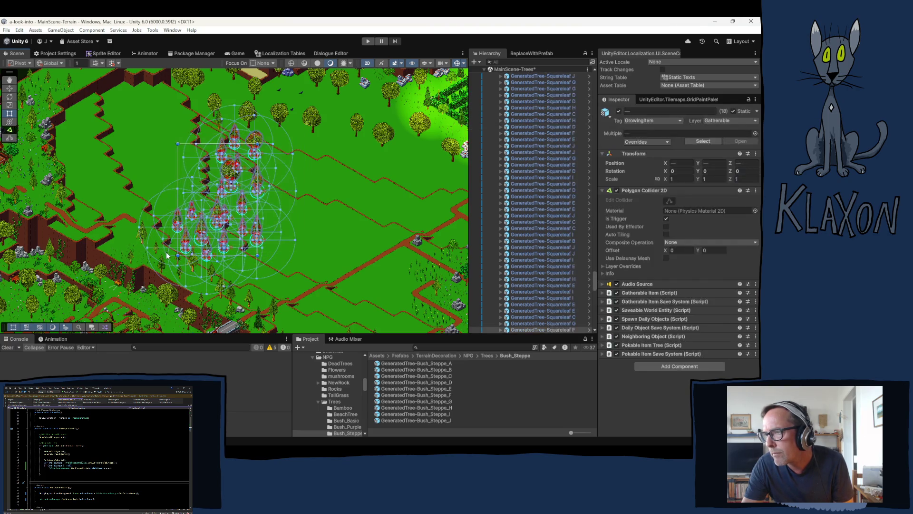
# Re-delete the pine group and remove the squareleaf tree clumps below the village
pyautogui.press('Delete')
pyautogui.moveTo(250, 172); pyautogui.dragTo(188, 225)
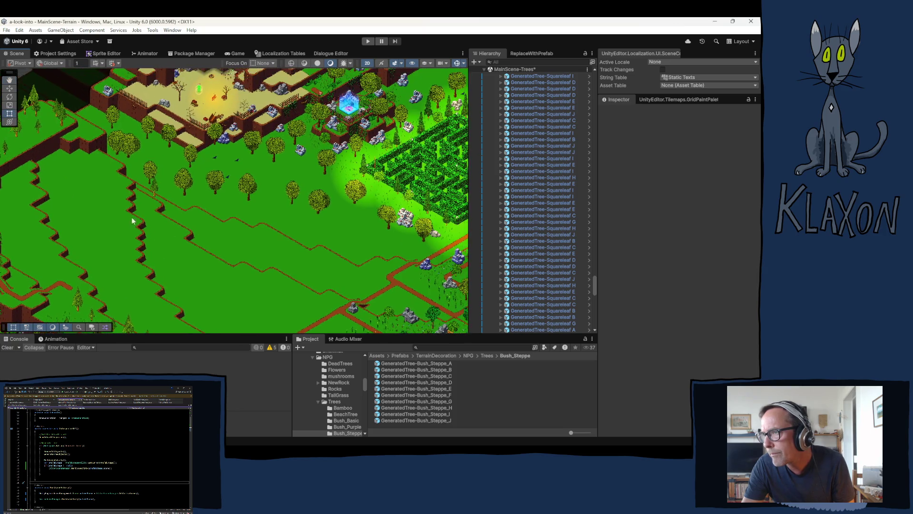
pyautogui.moveTo(51, 233)
pyautogui.mouseDown()
pyautogui.moveTo(174, 198)
pyautogui.moveTo(255, 145)
pyautogui.moveTo(262, 169)
pyautogui.mouseUp()
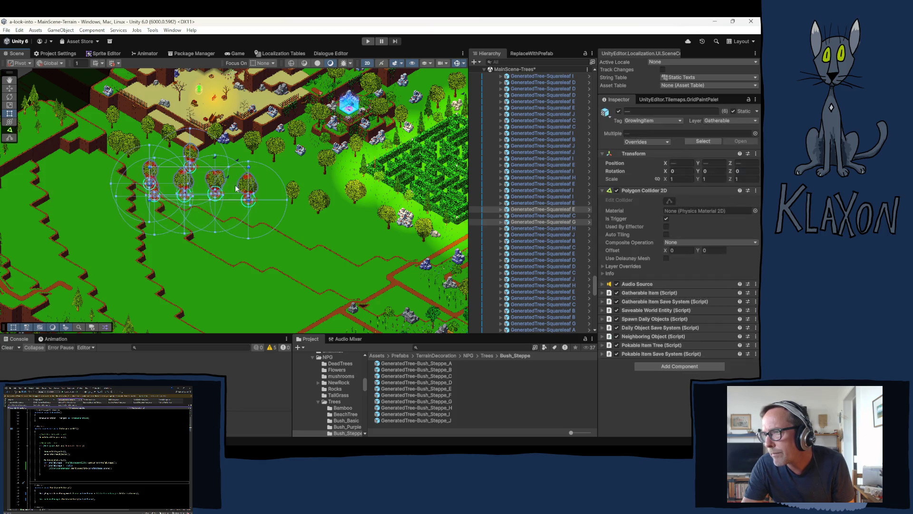
pyautogui.press('Delete')
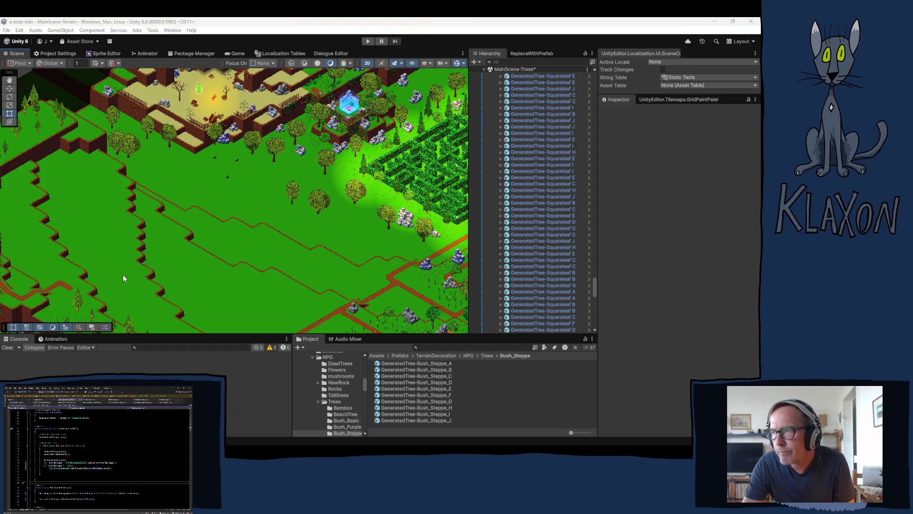
pyautogui.moveTo(70, 222)
pyautogui.mouseDown()
pyautogui.moveTo(168, 133)
pyautogui.moveTo(172, 120)
pyautogui.mouseUp()
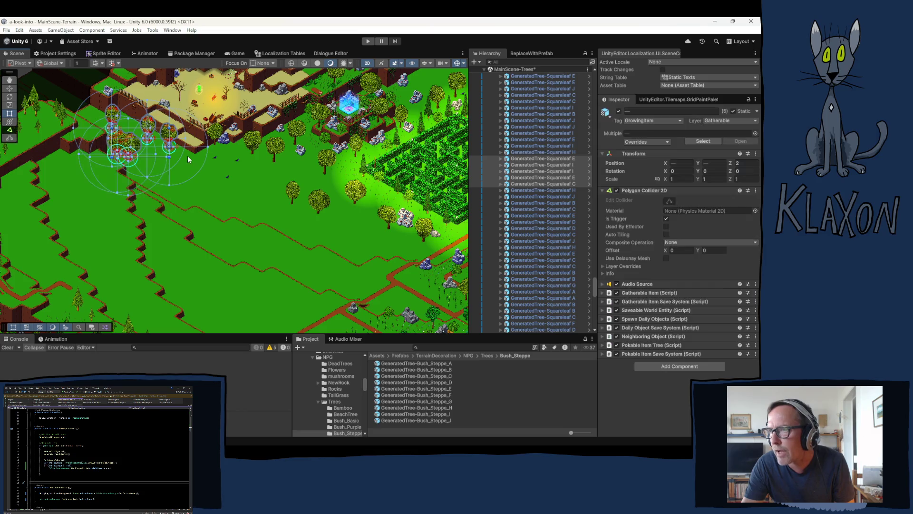
pyautogui.press('Delete')
pyautogui.moveTo(240, 261)
pyautogui.mouseDown()
pyautogui.moveTo(384, 219)
pyautogui.moveTo(395, 198)
pyautogui.mouseUp()
pyautogui.press('Delete')
pyautogui.moveTo(427, 243)
pyautogui.mouseDown()
pyautogui.moveTo(342, 271)
pyautogui.moveTo(409, 253)
pyautogui.mouseUp()
pyautogui.press('Delete')
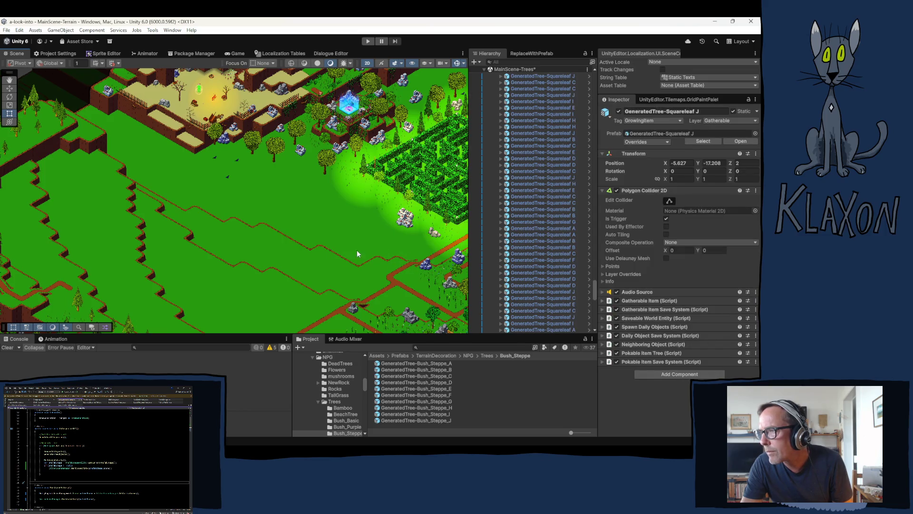
# Delete six trees on the grassland near the bridge and pond
pyautogui.moveTo(304, 274); pyautogui.dragTo(311, 238)
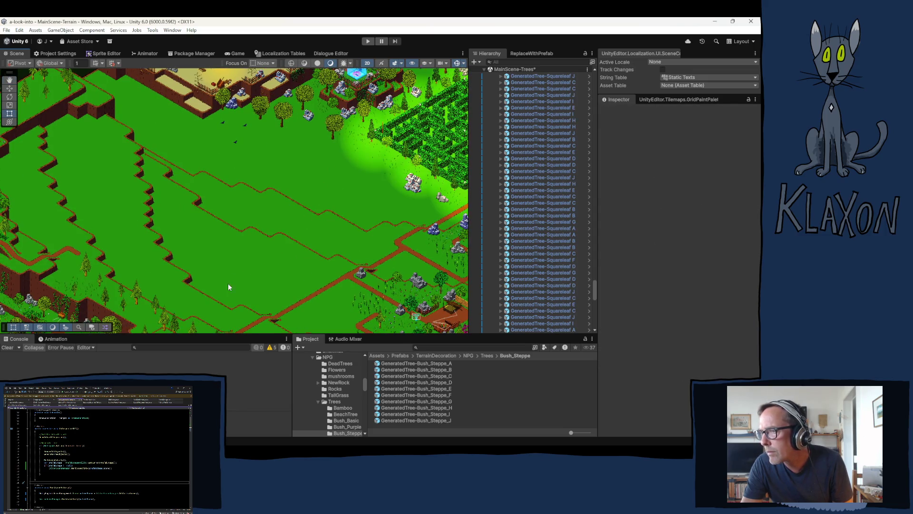
pyautogui.moveTo(245, 251); pyautogui.dragTo(221, 206)
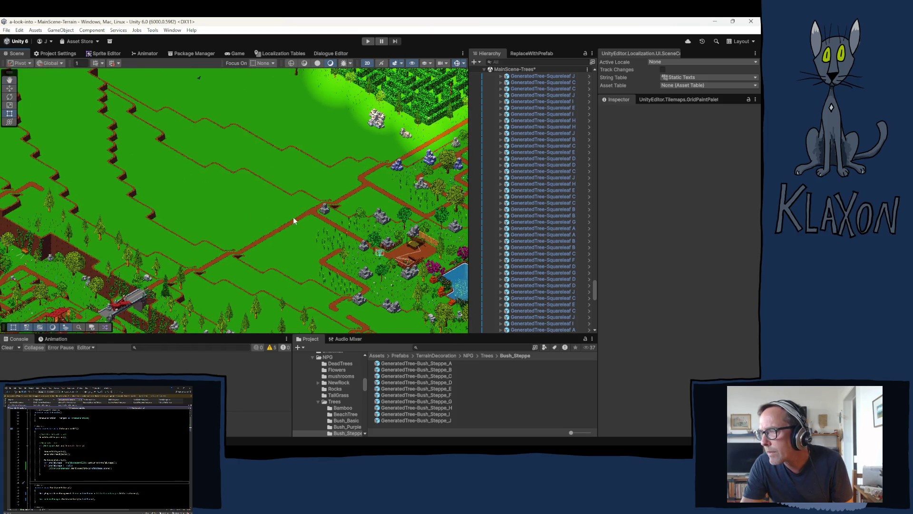
pyautogui.moveTo(294, 204); pyautogui.dragTo(238, 151)
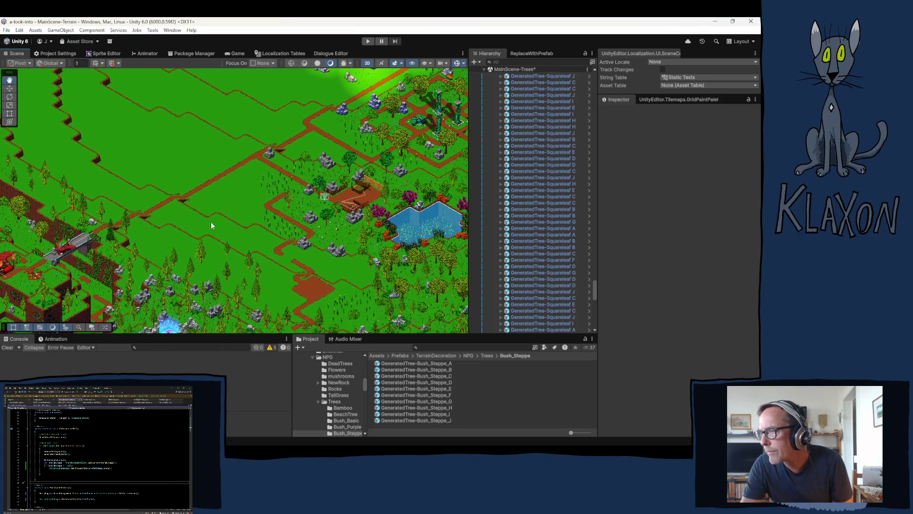
pyautogui.click(275, 259)
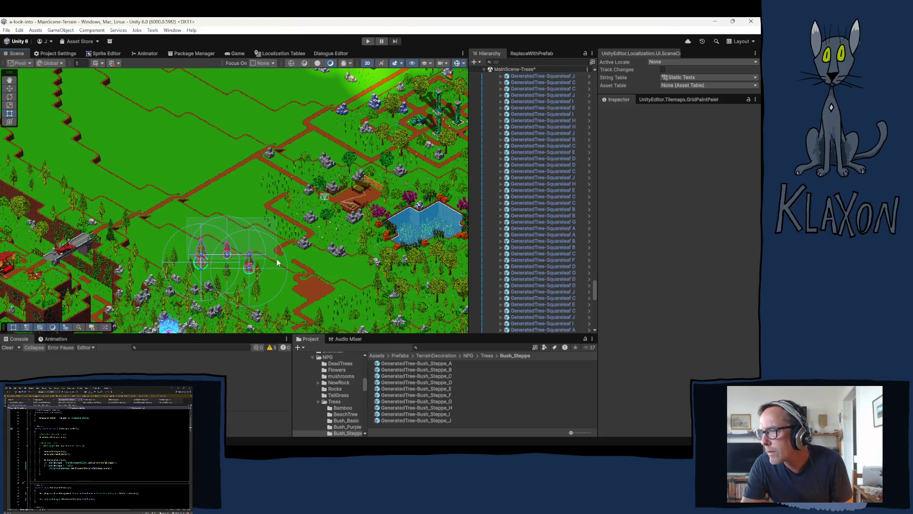
pyautogui.keyDown('shift'); pyautogui.click(277, 272); pyautogui.keyUp('shift')
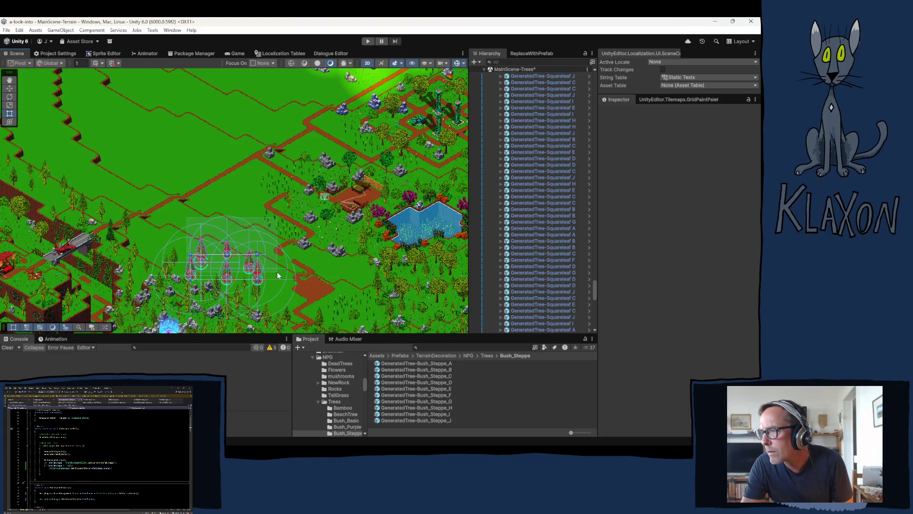
pyautogui.press('Delete')
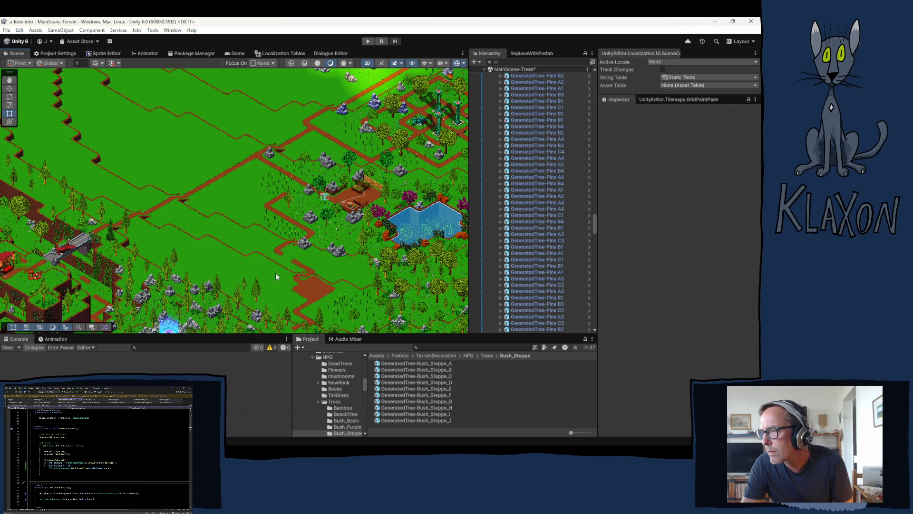
pyautogui.moveTo(248, 149)
pyautogui.mouseDown()
pyautogui.moveTo(224, 173)
pyautogui.moveTo(172, 185)
pyautogui.moveTo(158, 213)
pyautogui.mouseUp()
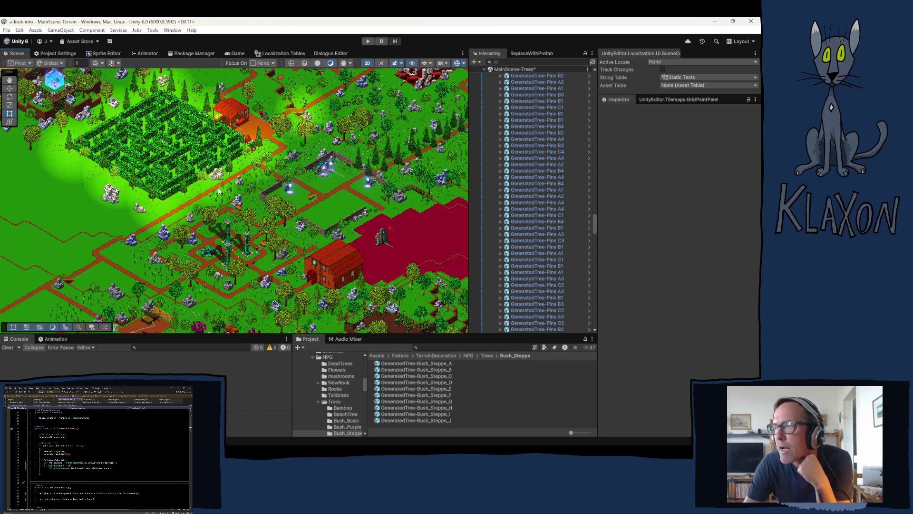
# Collapse the Pines, SquareLeaves, Trees and MainScene-Trees entries in the Hierarchy
pyautogui.press('Left')
pyautogui.press('Left')
pyautogui.press('Left')
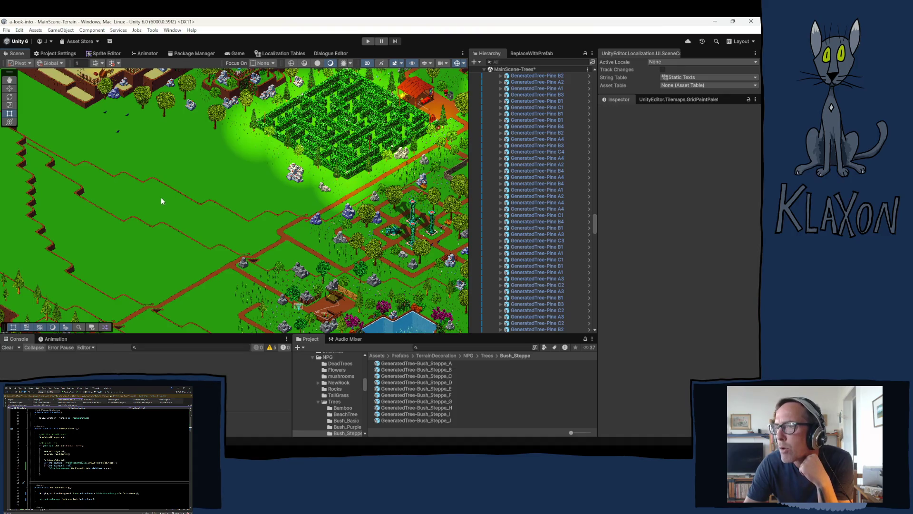
pyautogui.press('Up')
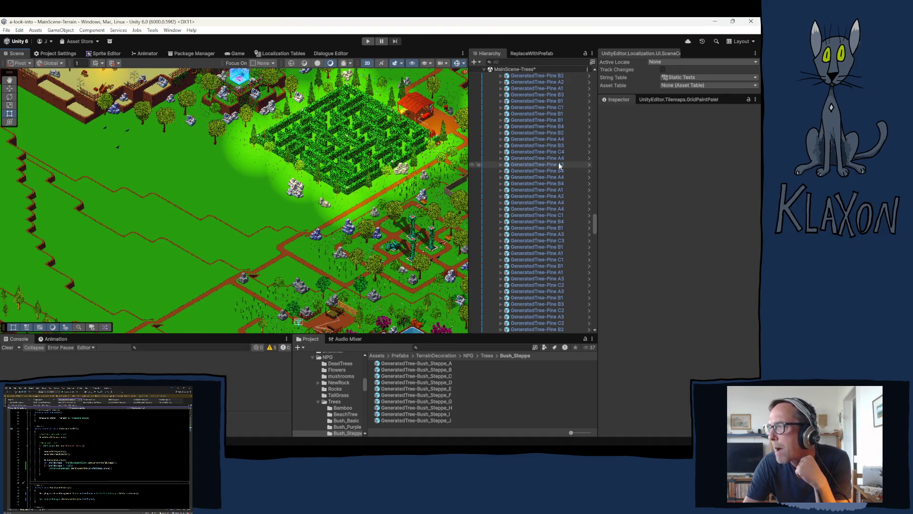
pyautogui.moveTo(594, 218); pyautogui.dragTo(592, 74)
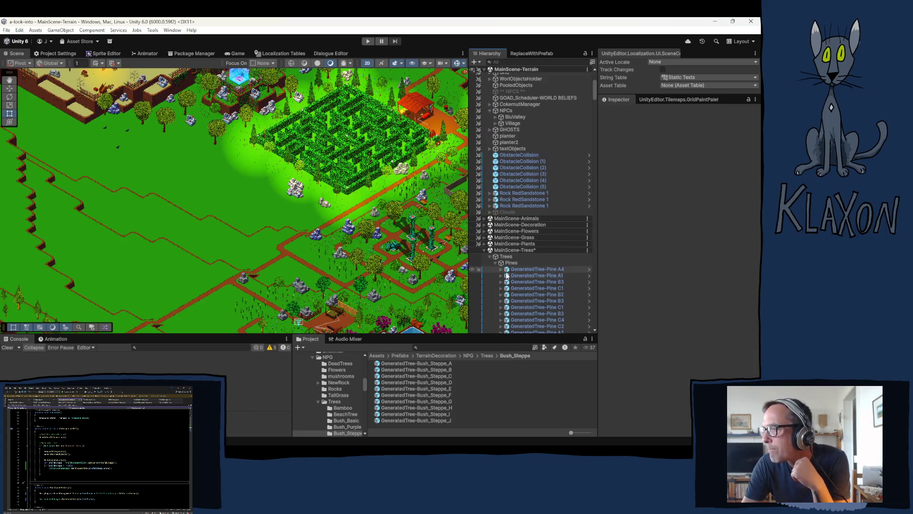
pyautogui.click(495, 263)
pyautogui.click(496, 276)
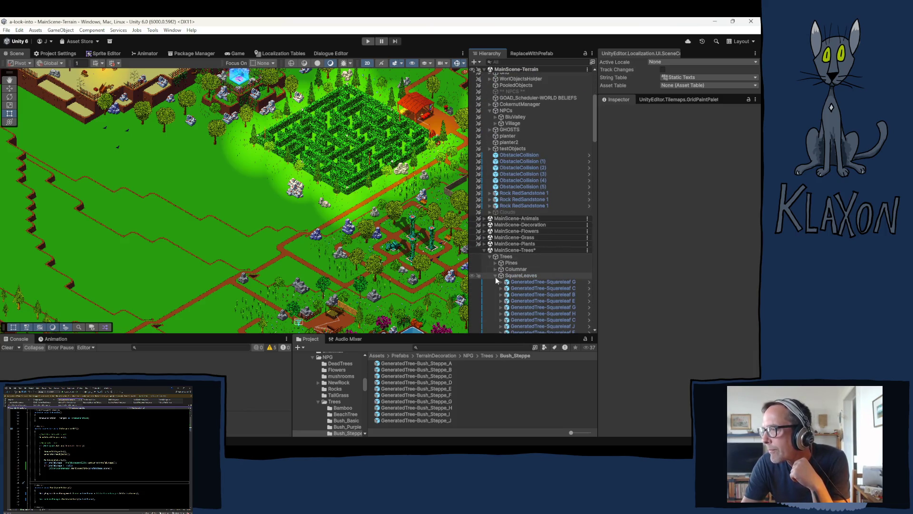
pyautogui.click(495, 276)
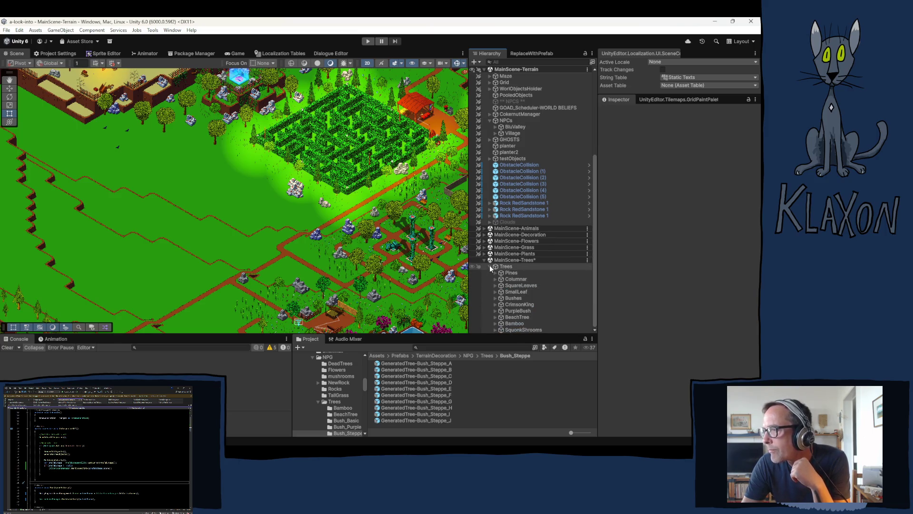
pyautogui.click(489, 267)
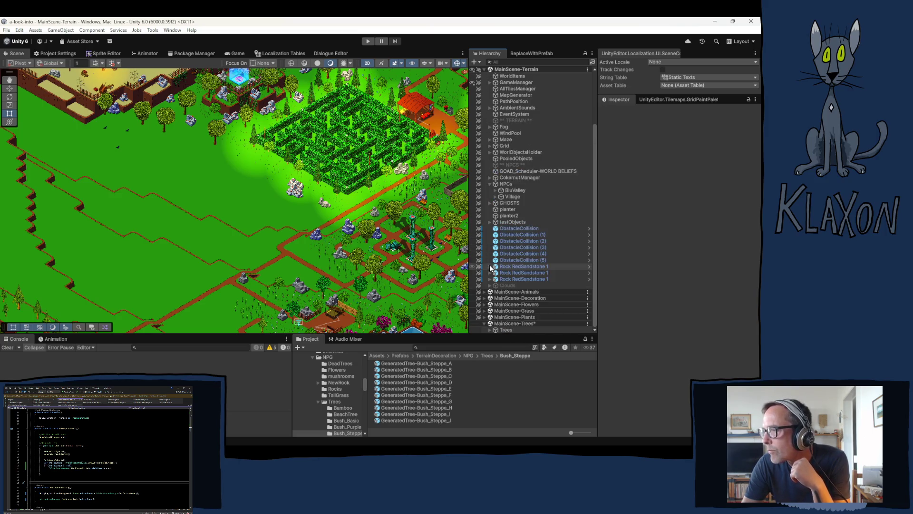
pyautogui.click(484, 323)
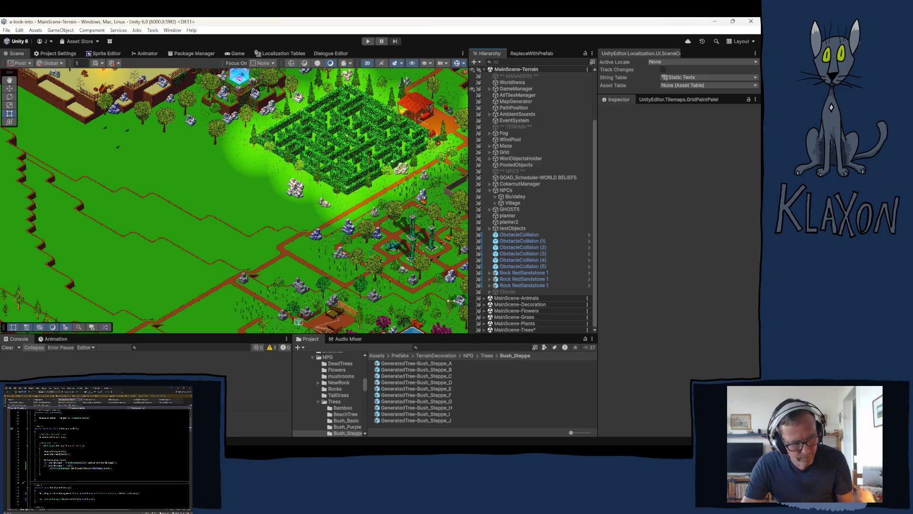